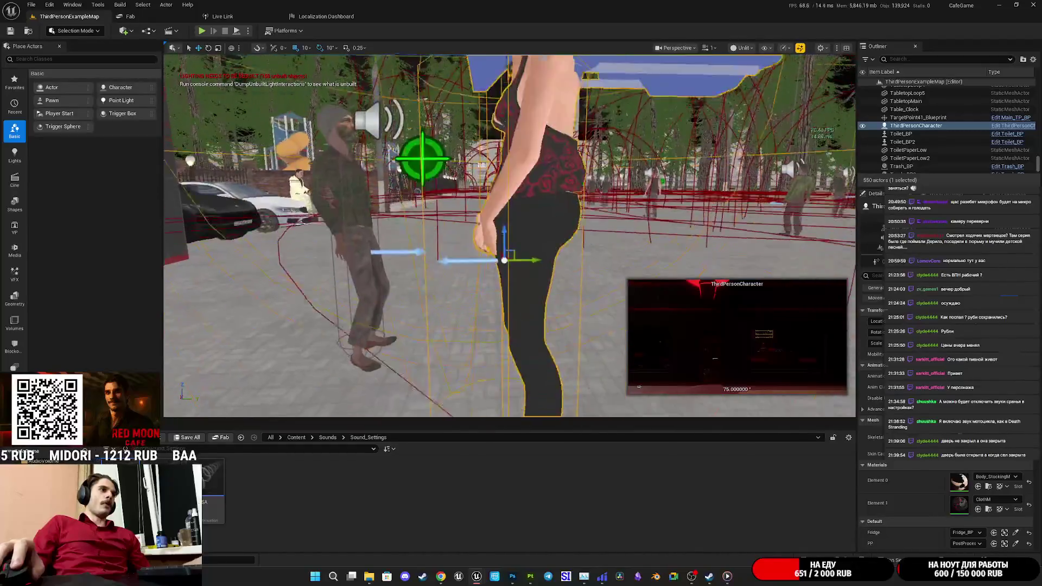
Switch the viewport to Game View with G, then select TableDirector2 in the Outliner
scroll(510, 236, up, 10)
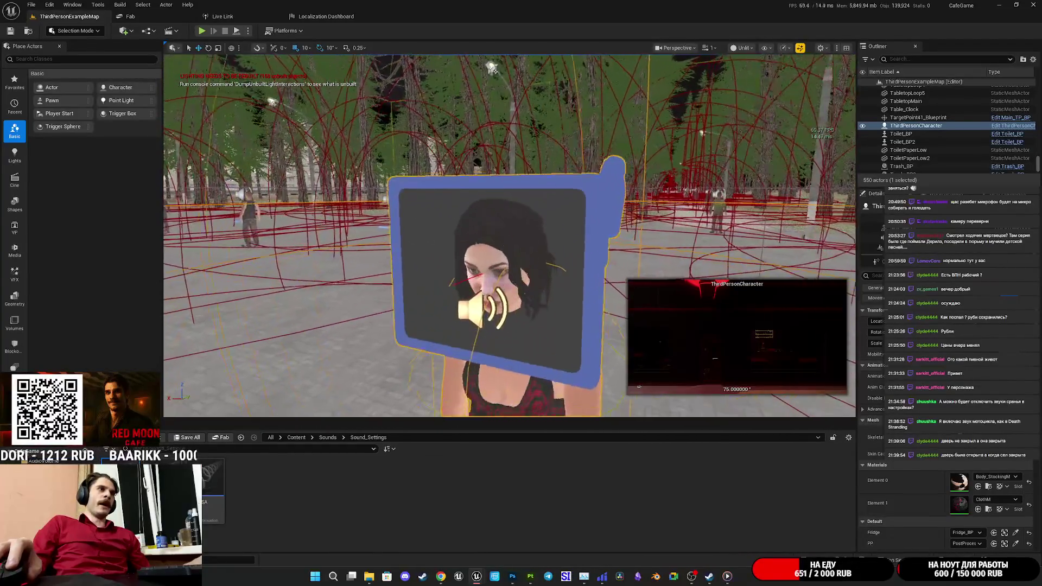
scroll(386, 306, down, 10)
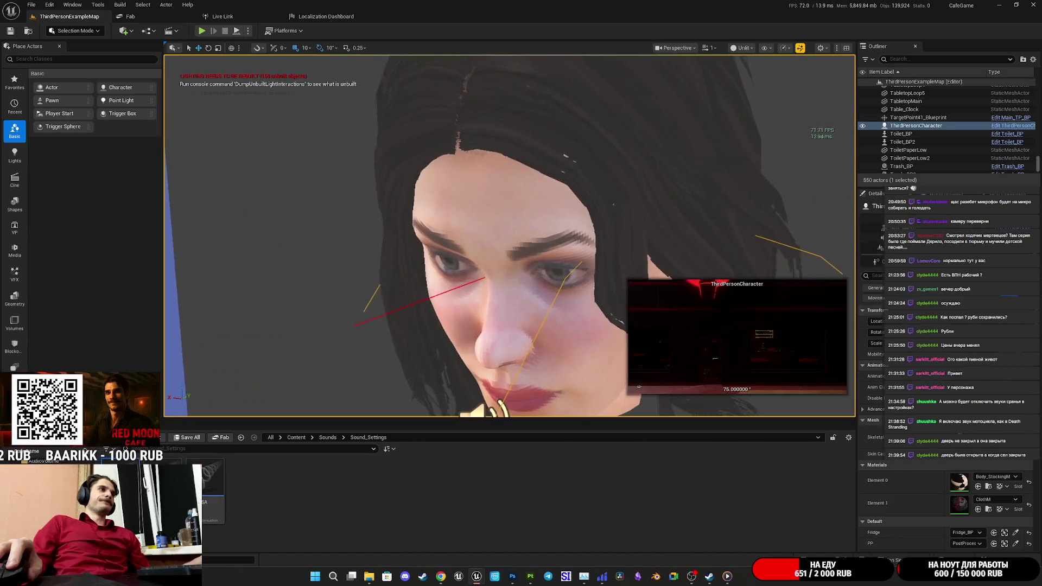
key(g)
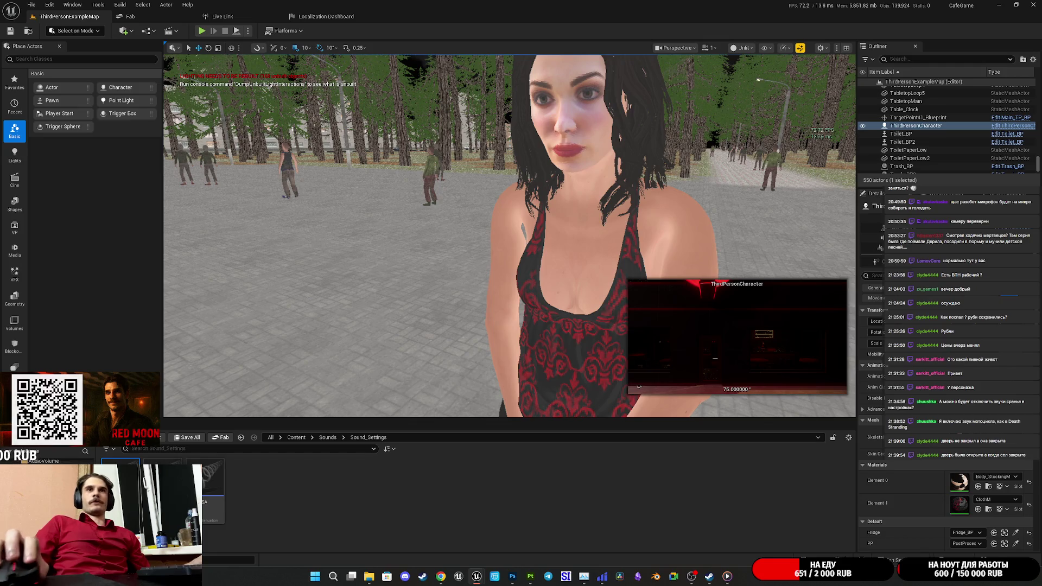
scroll(945, 100, up, 3)
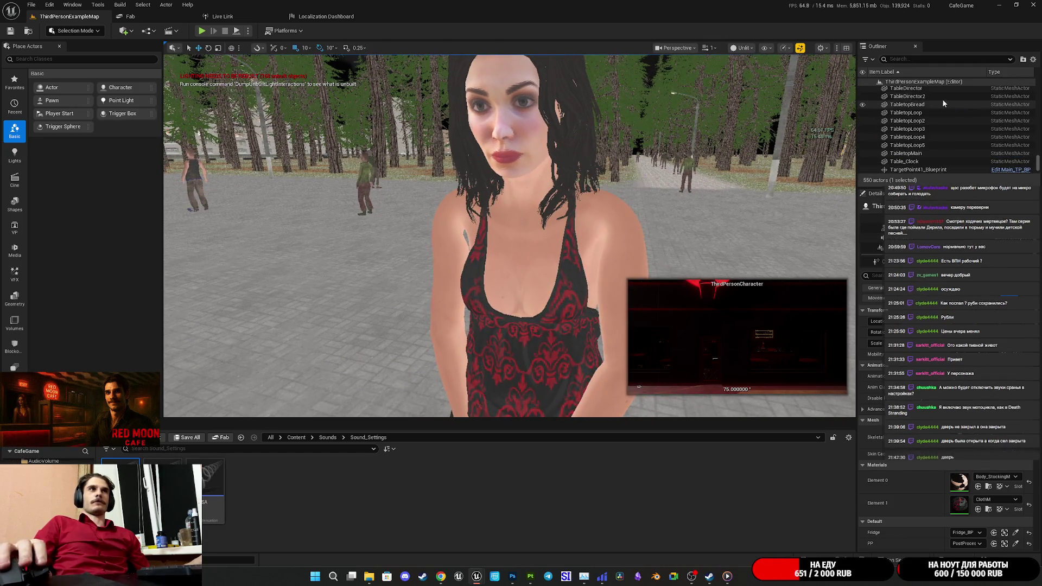
click(923, 98)
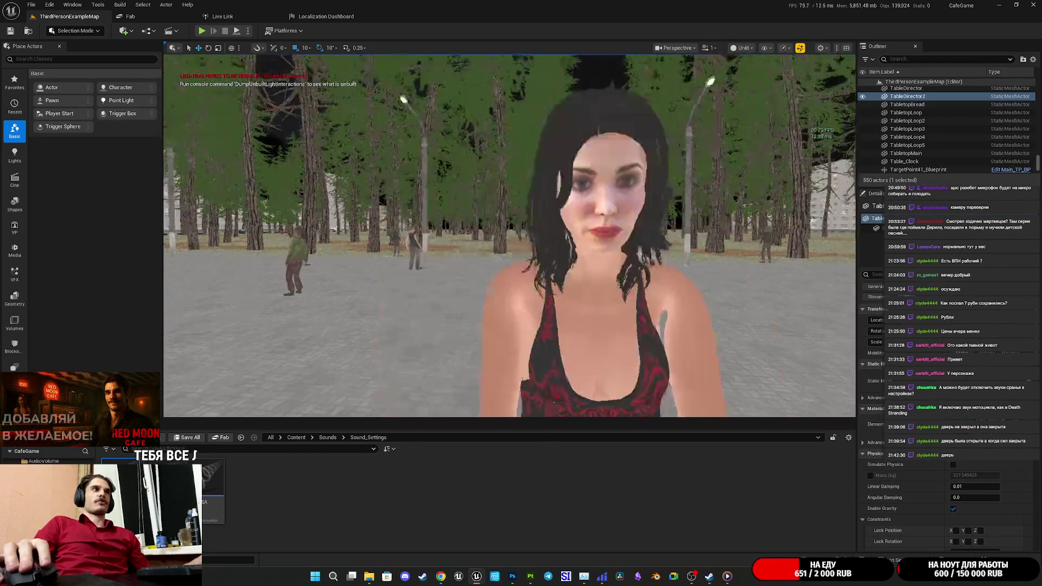
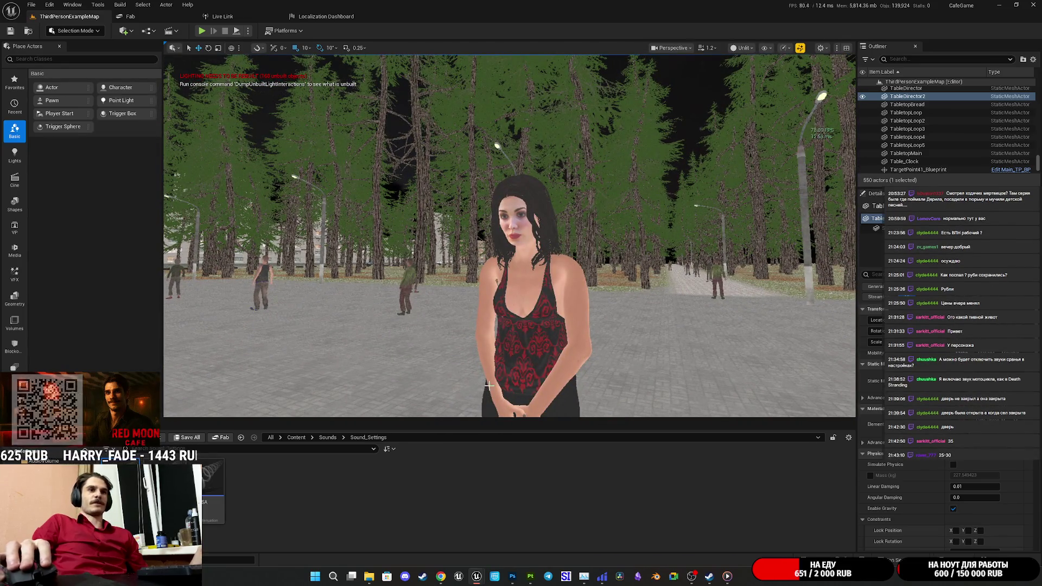
Select the woman character in the level and browse to the Characters/GL_Woman/Mesh folder
click(328, 438)
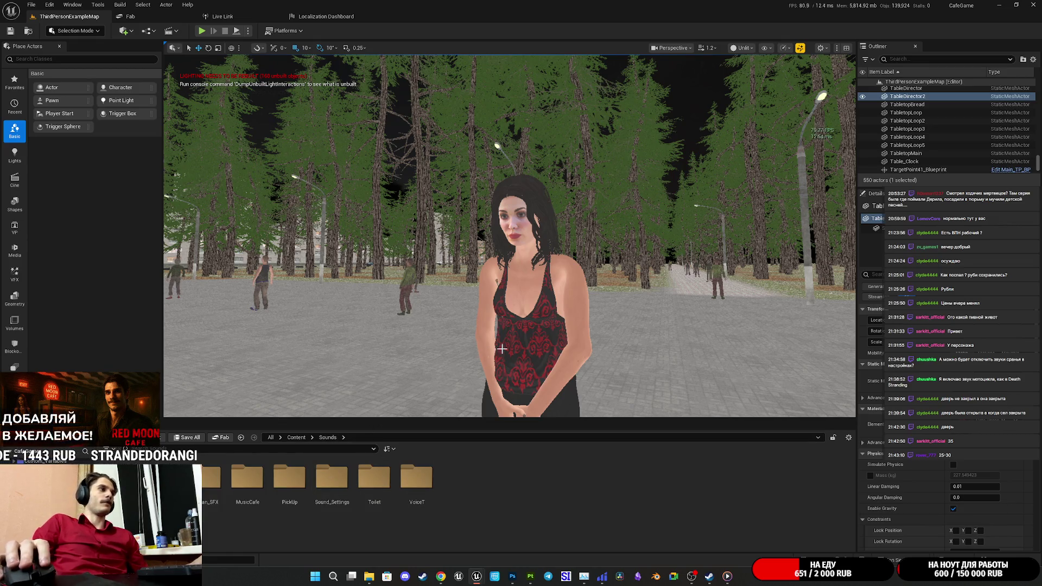
click(560, 314)
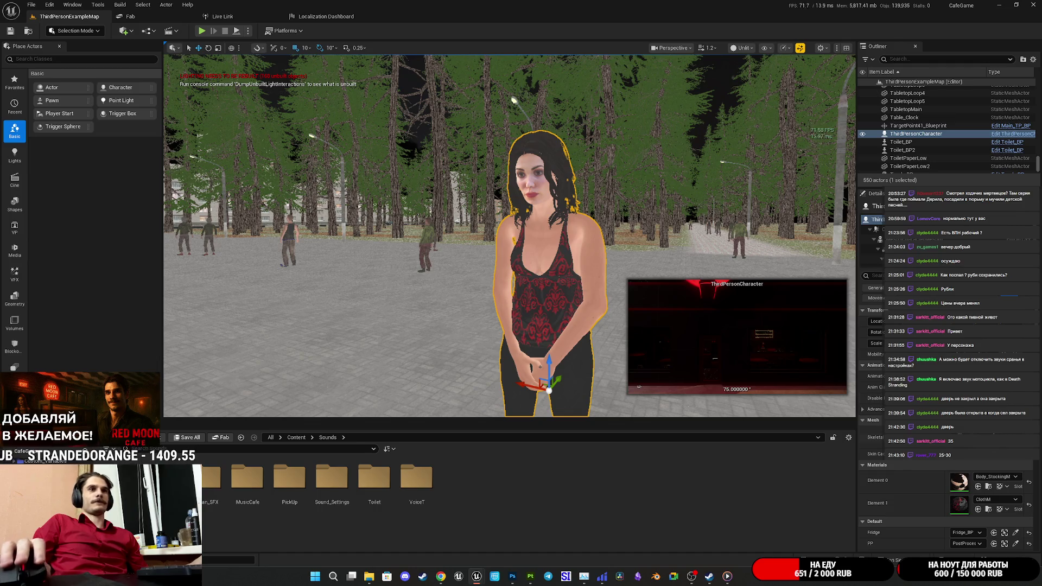
click(49, 466)
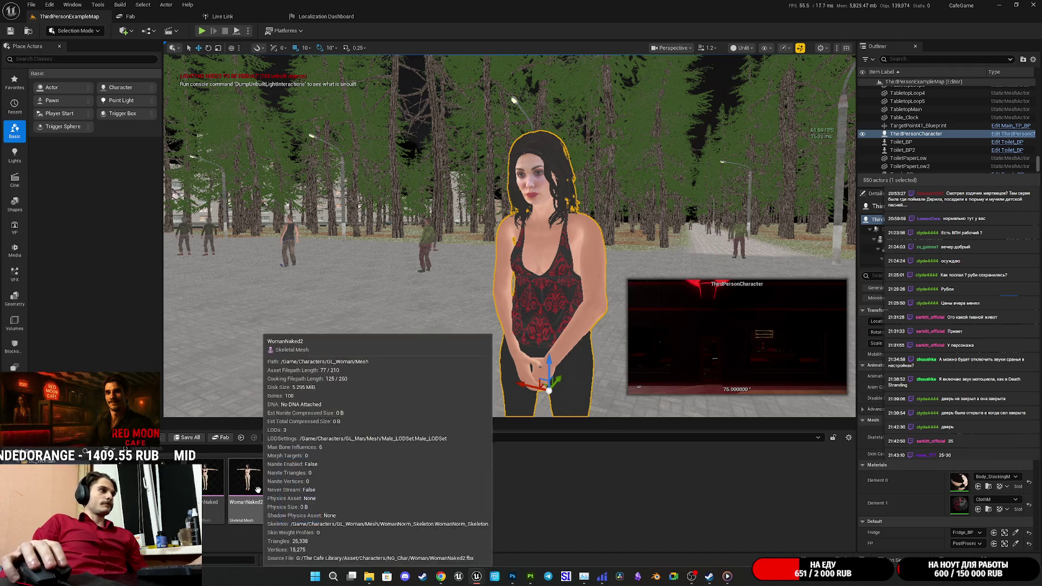
Apply Body_Stocking_M_V to WomanNaked's Element 0 and orbit close to inspect the torso
double_click(209, 481)
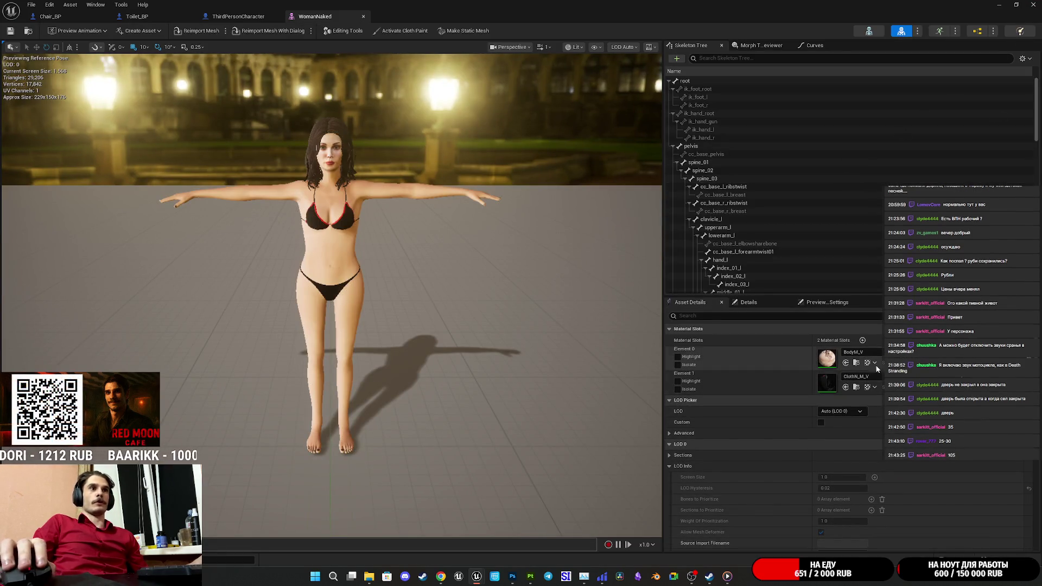
click(1017, 6)
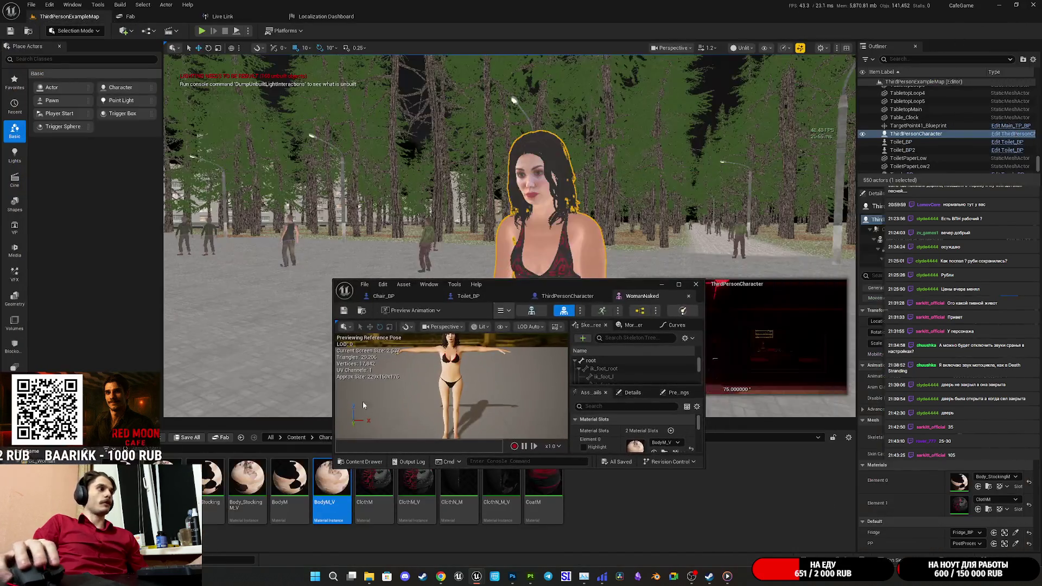
drag(646, 287, 637, 236)
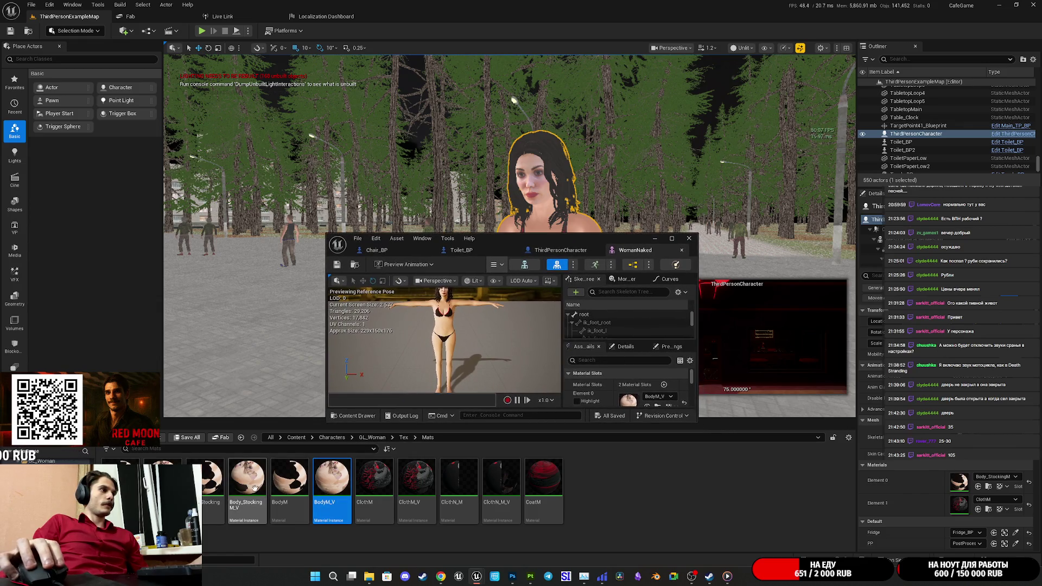
mouse_move(251, 485)
mouse_down()
mouse_move(412, 472)
mouse_move(654, 399)
mouse_up()
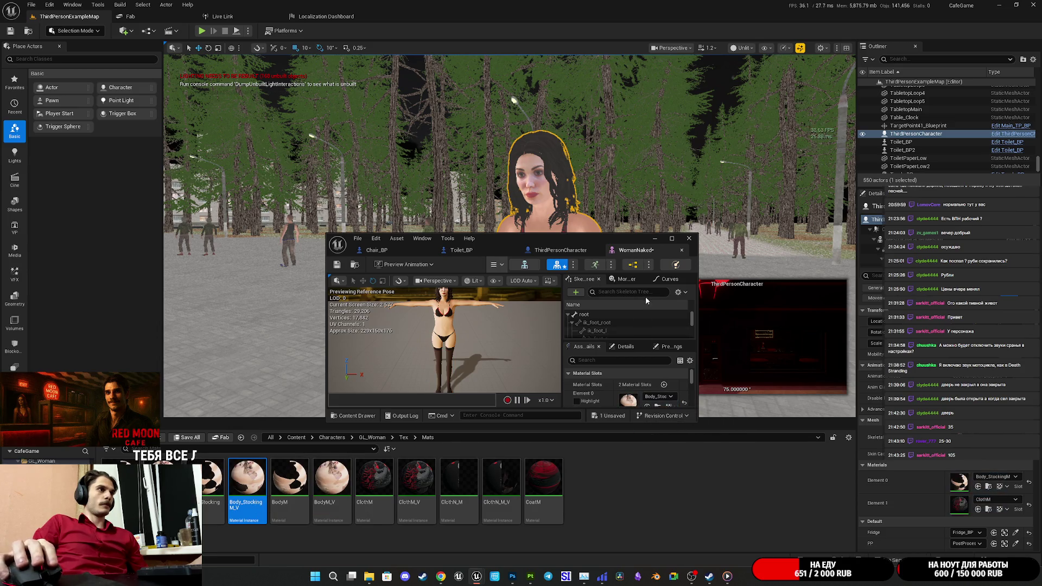
double_click(627, 237)
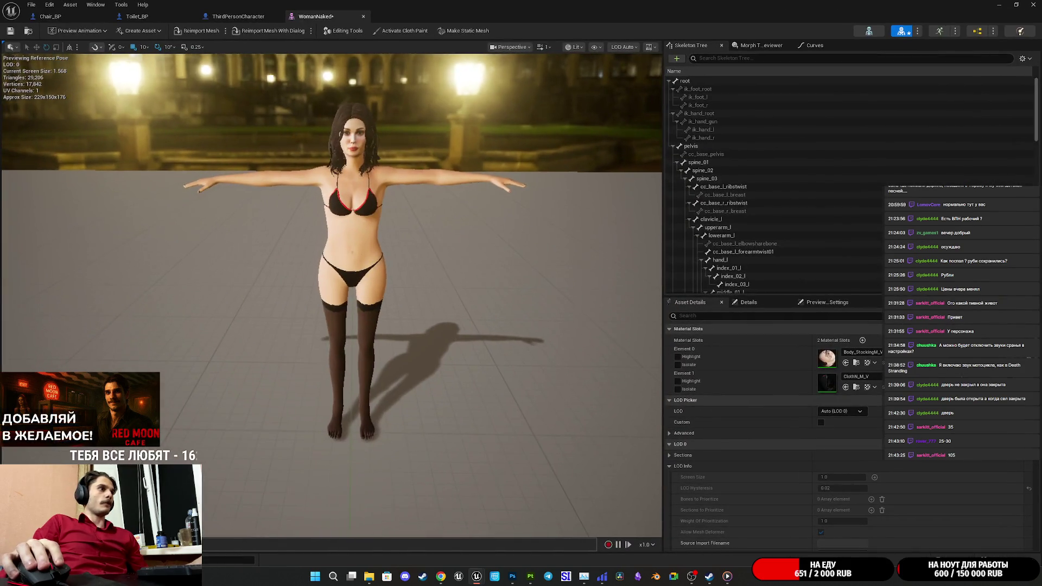
mouse_move(331, 293)
mouse_down()
mouse_move(348, 304)
mouse_move(325, 304)
mouse_move(374, 277)
mouse_move(386, 255)
mouse_move(397, 282)
mouse_move(402, 260)
mouse_move(410, 291)
mouse_move(412, 238)
mouse_move(434, 272)
mouse_move(565, 271)
mouse_up()
drag(428, 293, 427, 294)
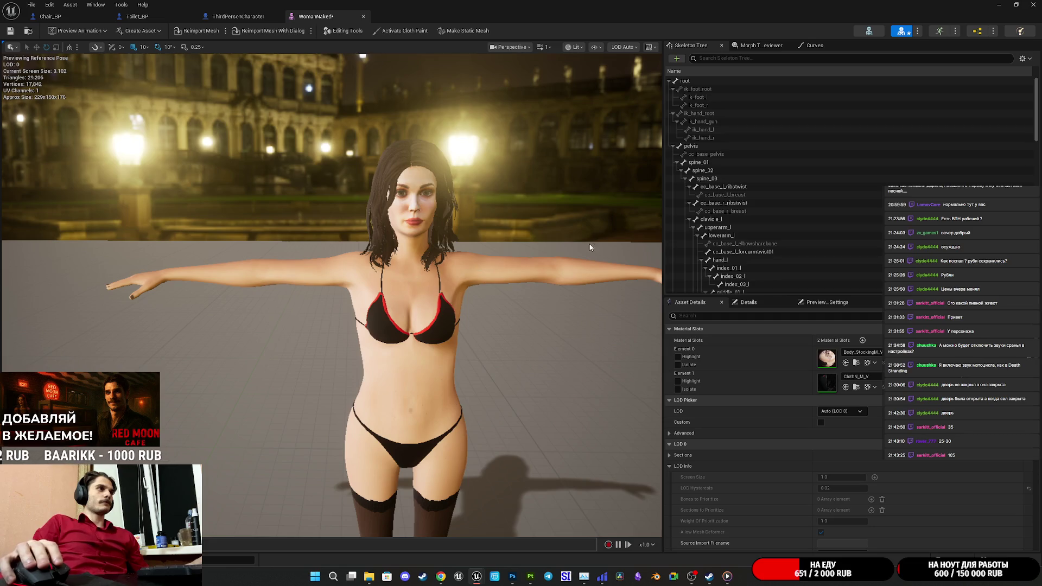
Reassign BodyM_V to the body material slot and close the WomanNaked editor
click(1016, 6)
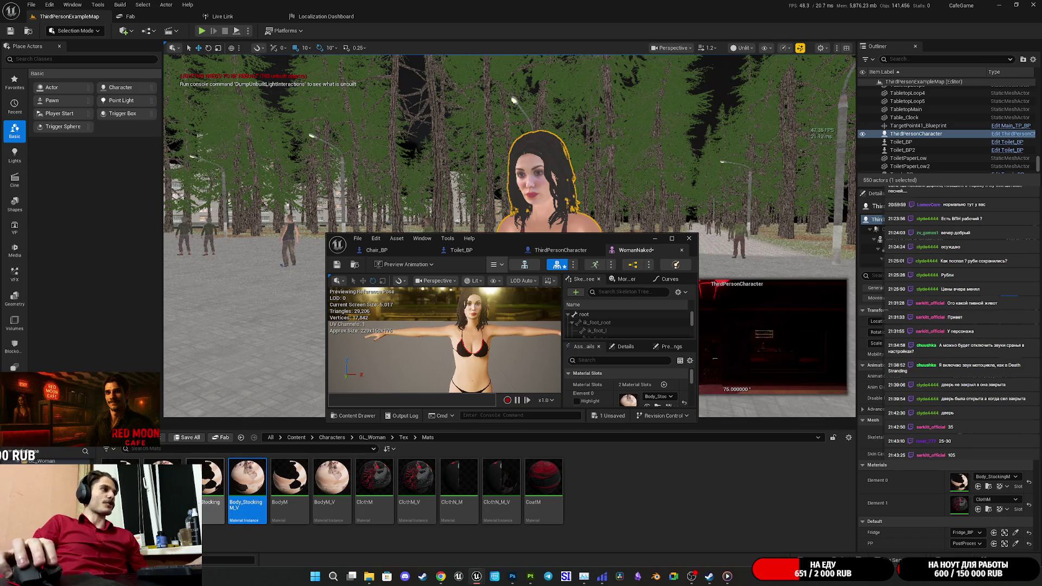
click(336, 491)
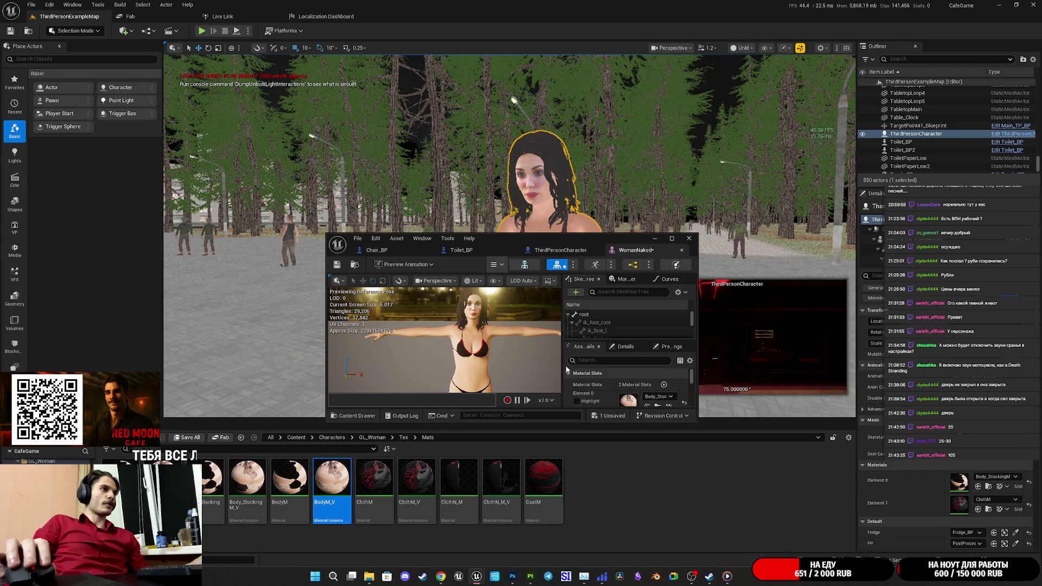
scroll(654, 385, down, 2)
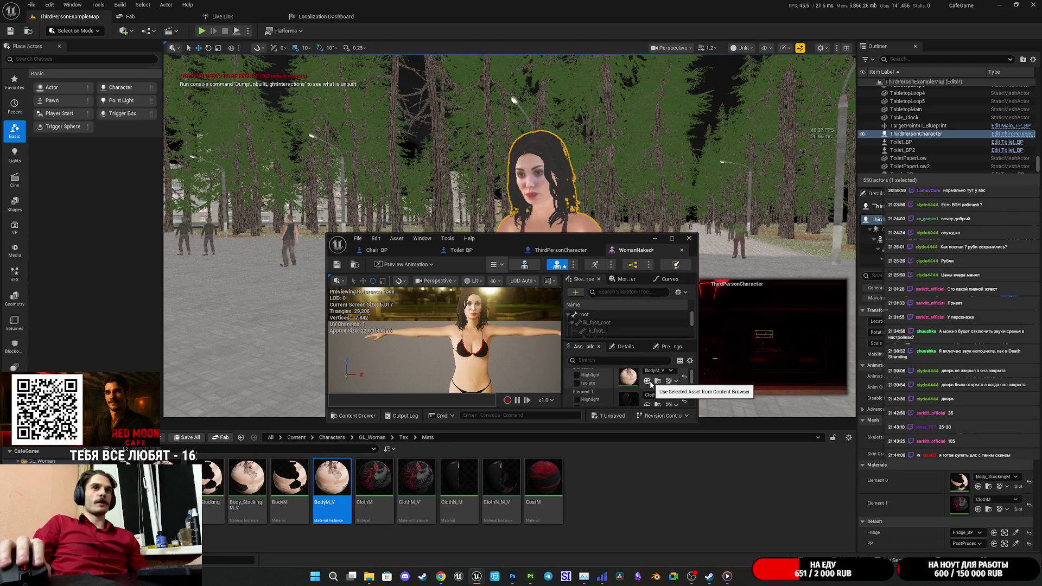
click(651, 383)
double_click(601, 239)
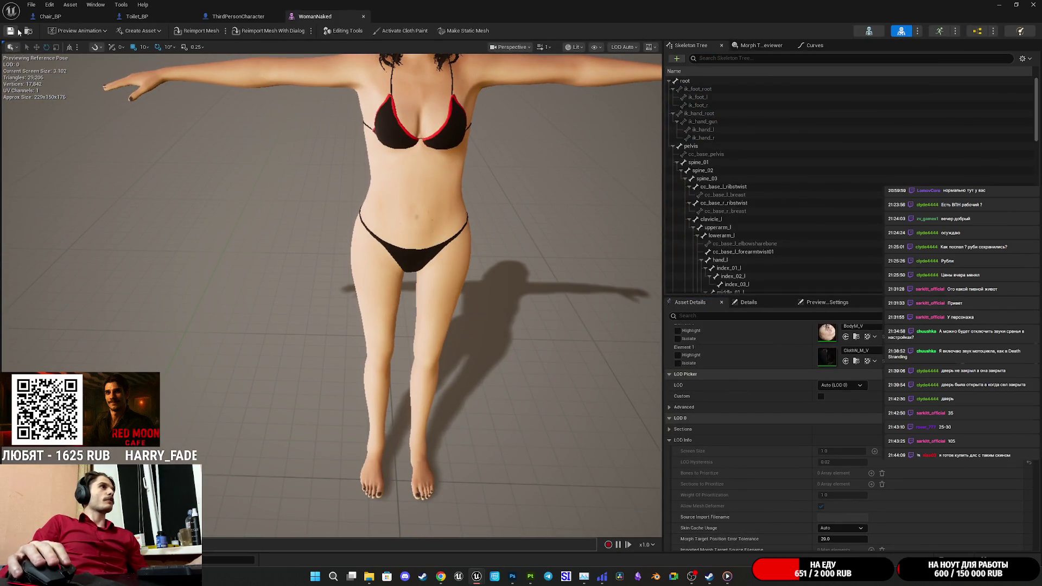
key(ctrl+w)
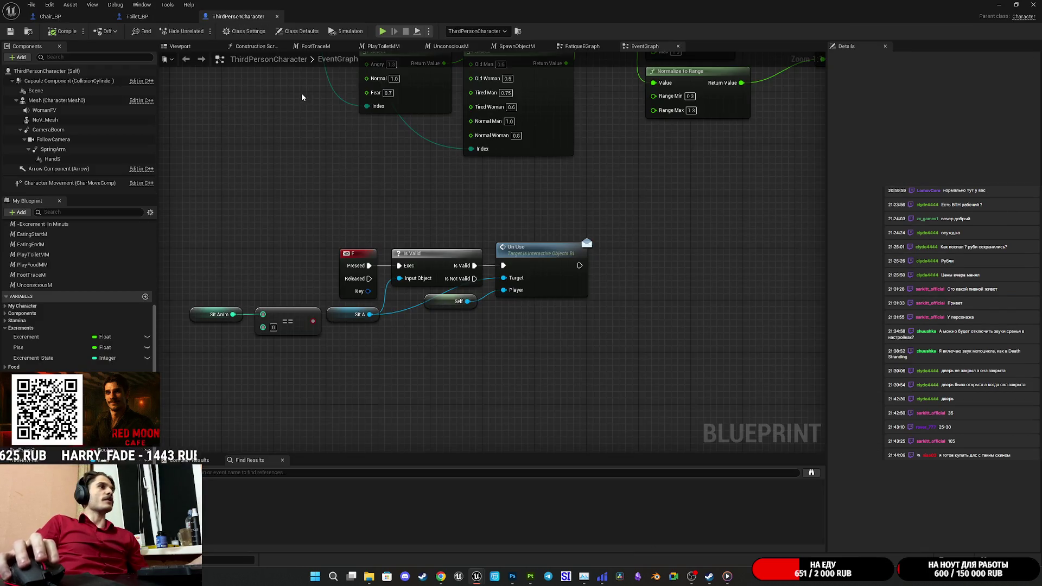
Switch through the Toilet_BP and Chair_BP blueprints, then close the blueprint editor
click(137, 17)
click(50, 16)
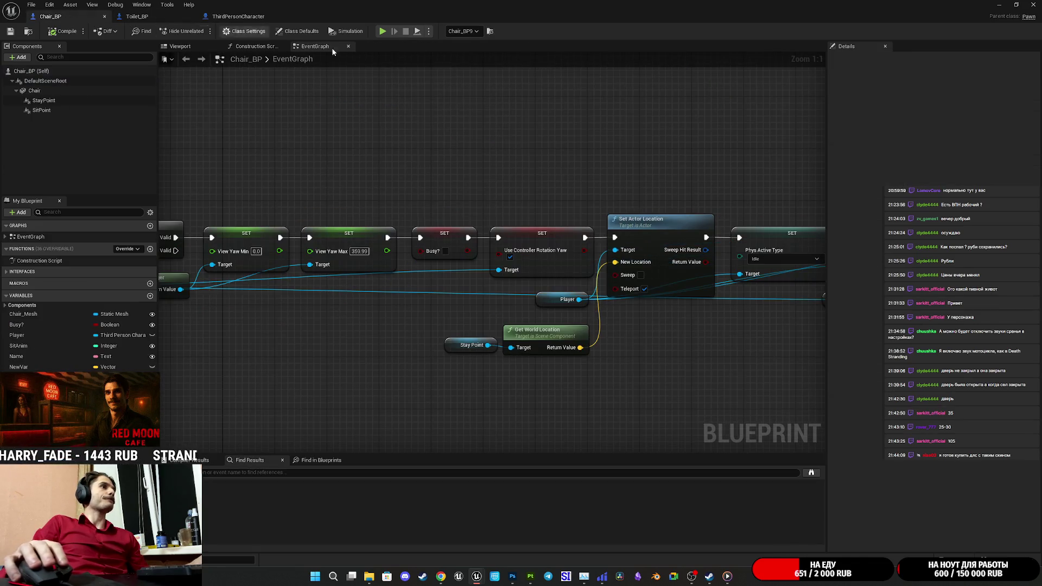
click(1033, 4)
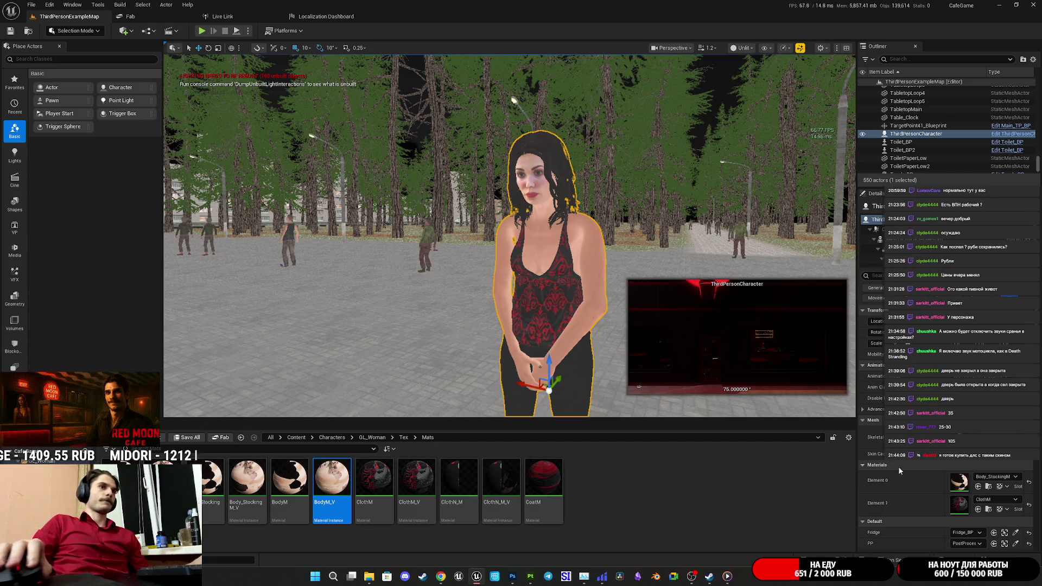
Return to GL_Woman/Mesh and open the red-coat WomanCoatM skeletal mesh
key(alt+Left)
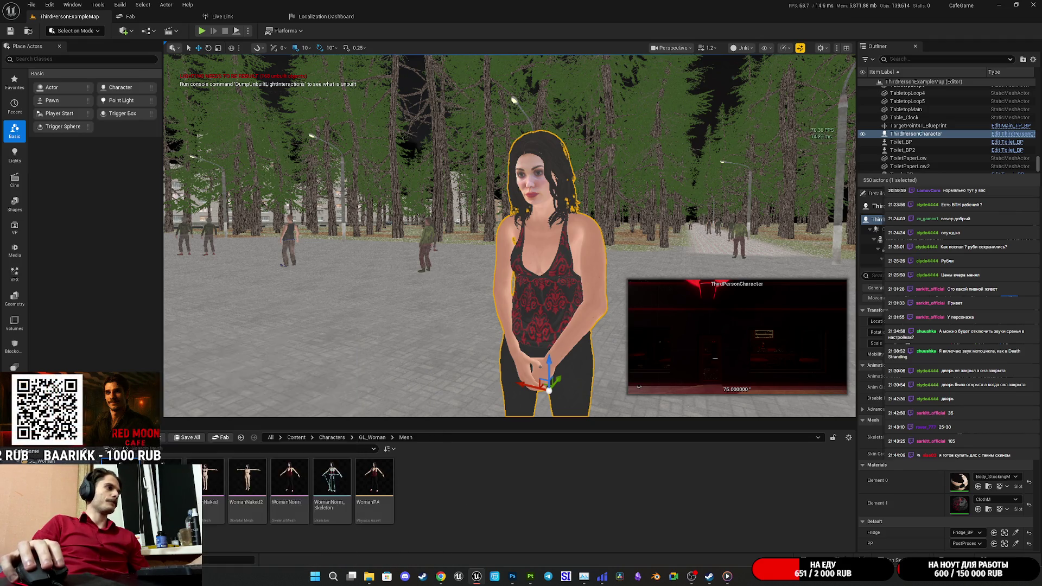
double_click(284, 447)
scroll(331, 293, down, 10)
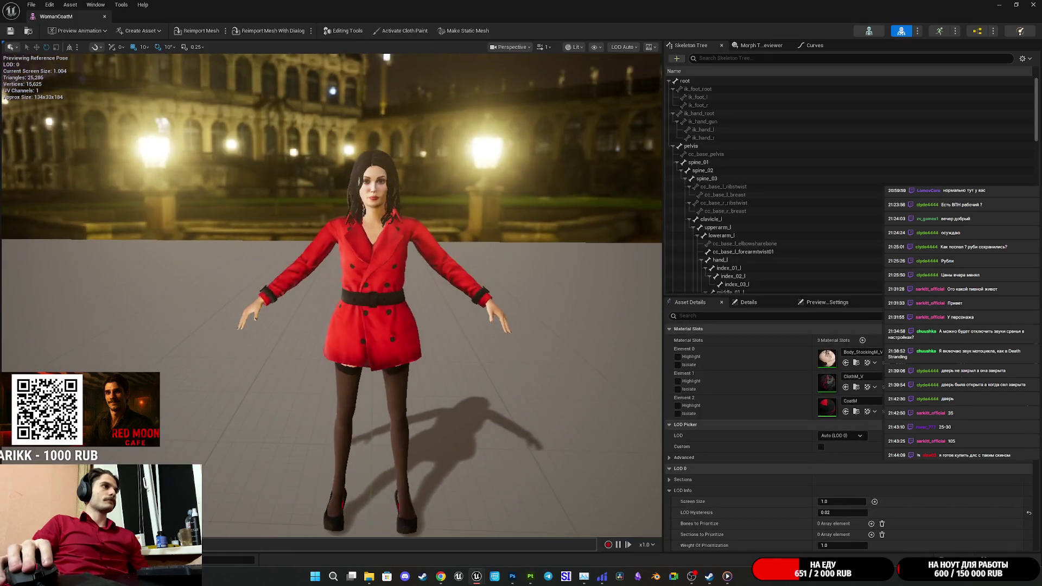
Orbit around WomanCoatM to inspect the red coat and stockinged legs, then close its editor
scroll(331, 293, up, 4)
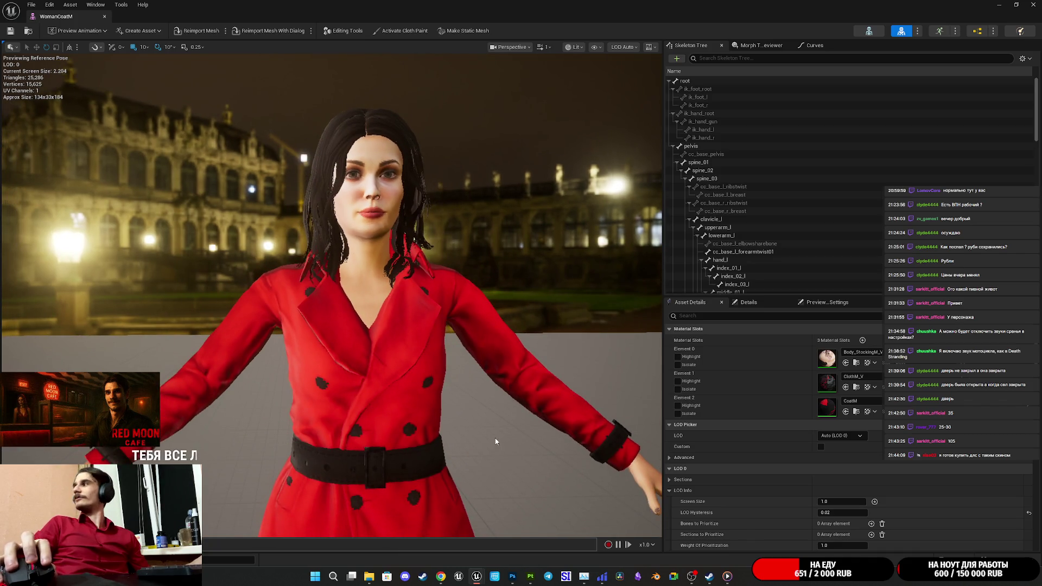
scroll(331, 293, up, 5)
mouse_move(332, 293)
mouse_down()
mouse_move(304, 293)
mouse_move(304, 185)
mouse_move(326, 185)
mouse_move(326, 228)
mouse_move(412, 228)
mouse_up()
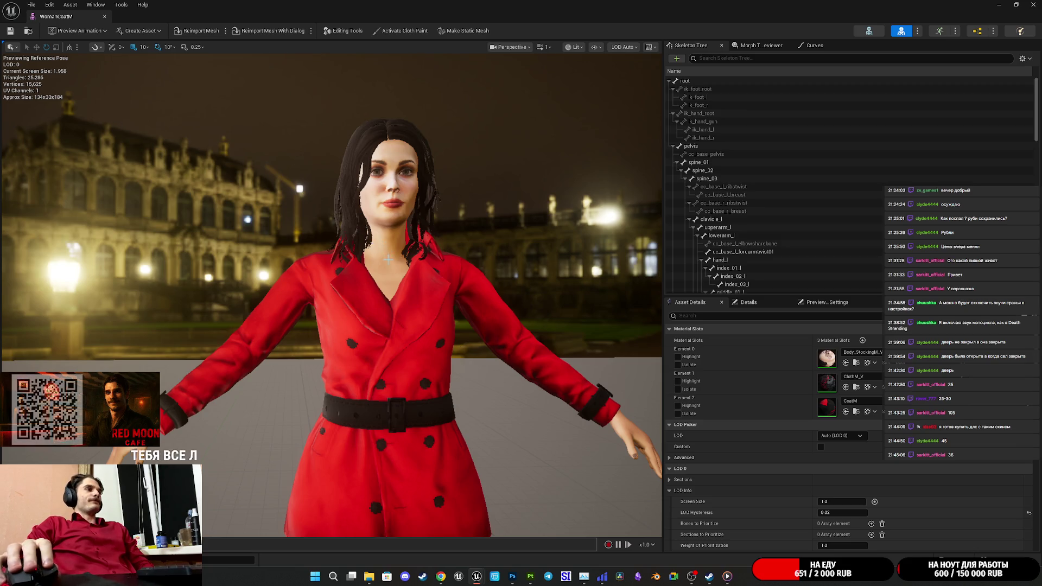
drag(368, 238, 371, 299)
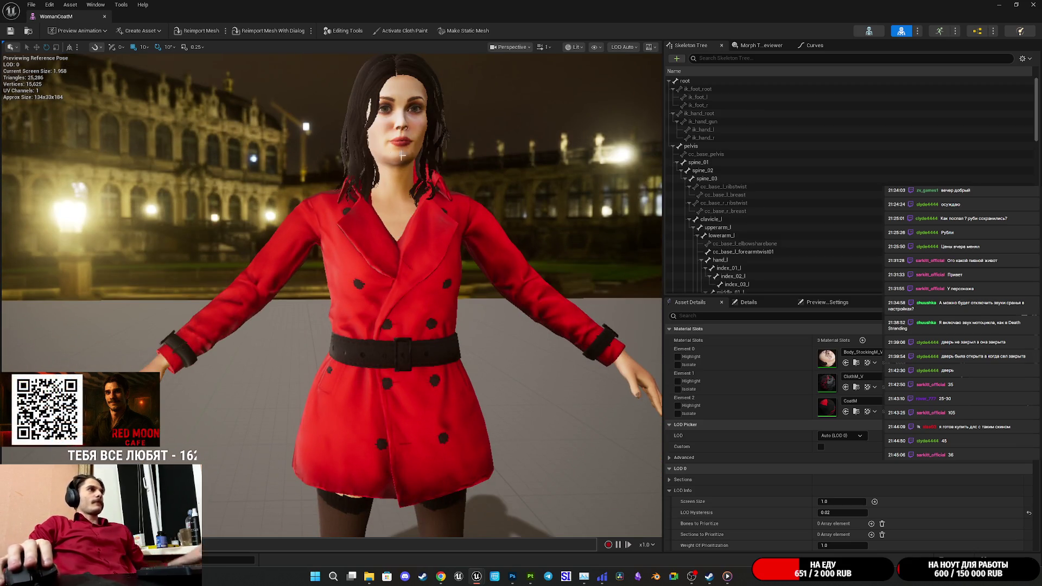
click(1029, 4)
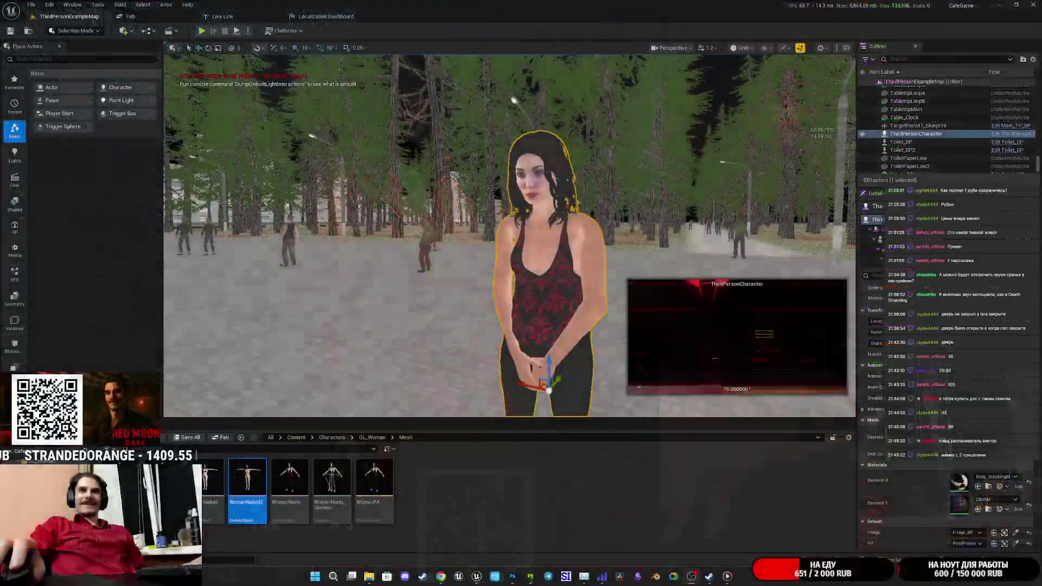
mouse_move(434, 325)
mouse_down()
mouse_move(413, 331)
mouse_move(431, 380)
mouse_up()
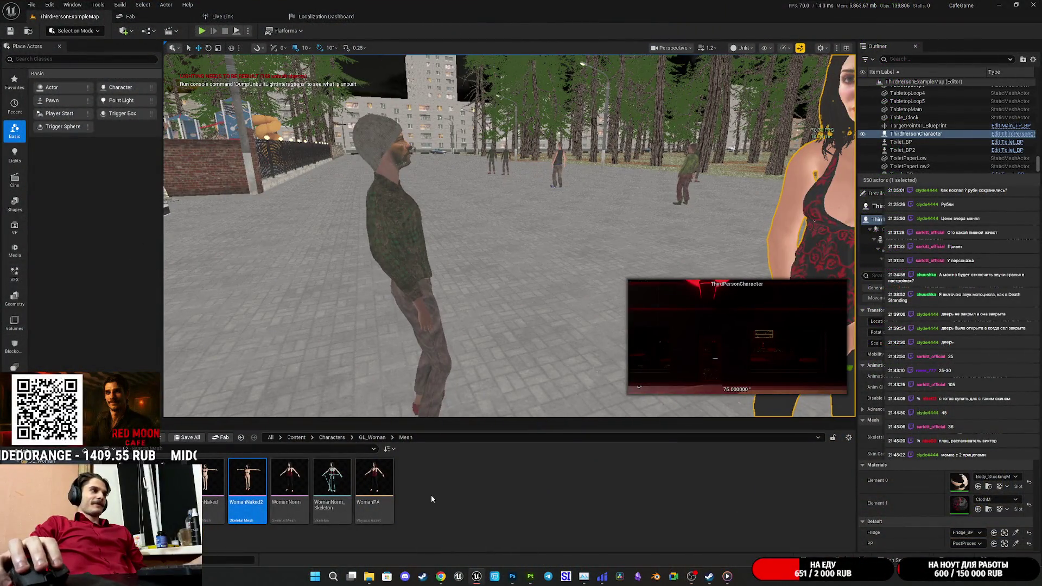
click(431, 495)
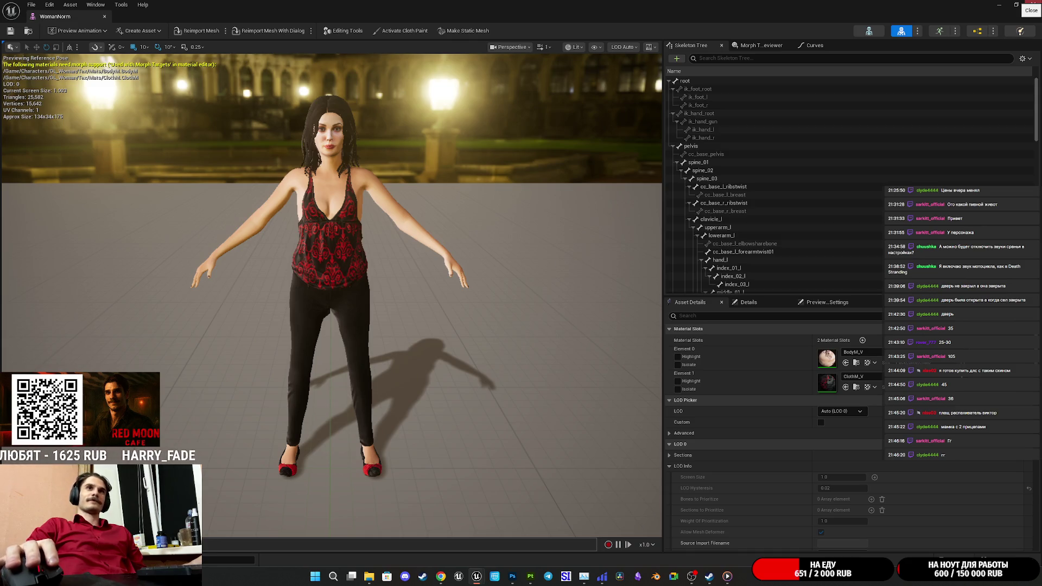
click(1037, 4)
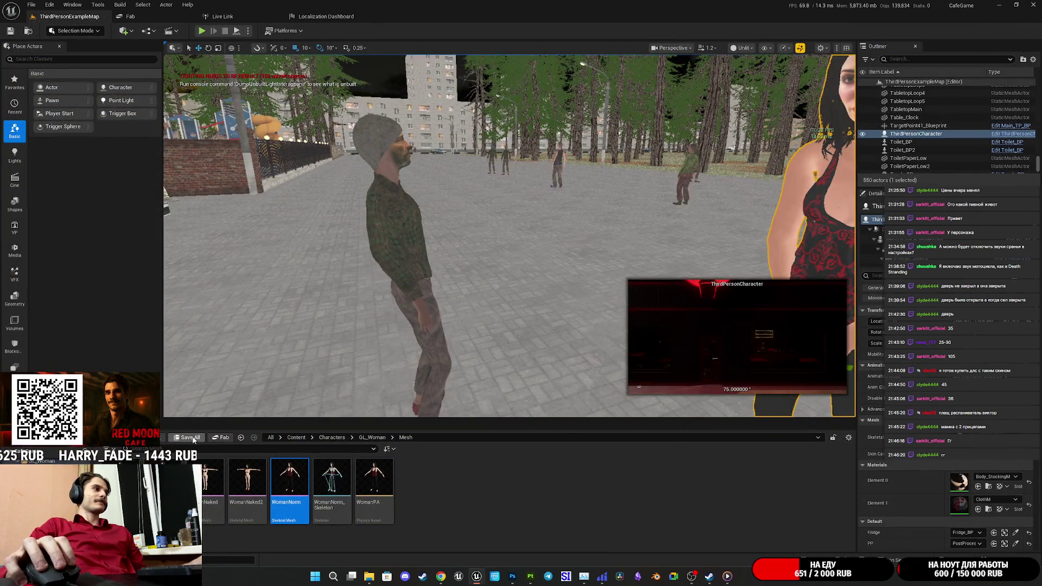
key(f)
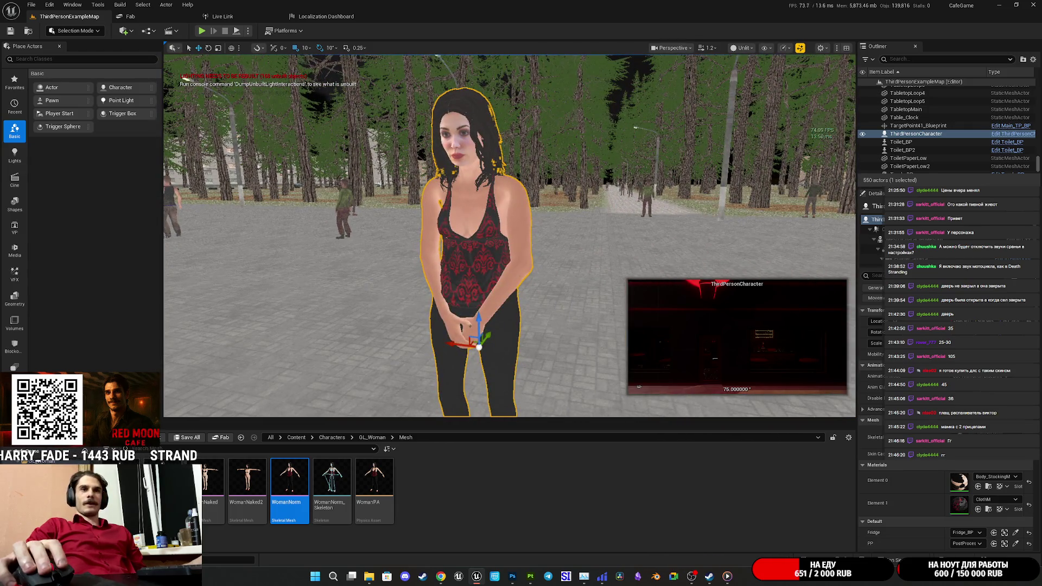
Fly the view past the woman and over the plaza toward the cafe's parking lot
key(d)
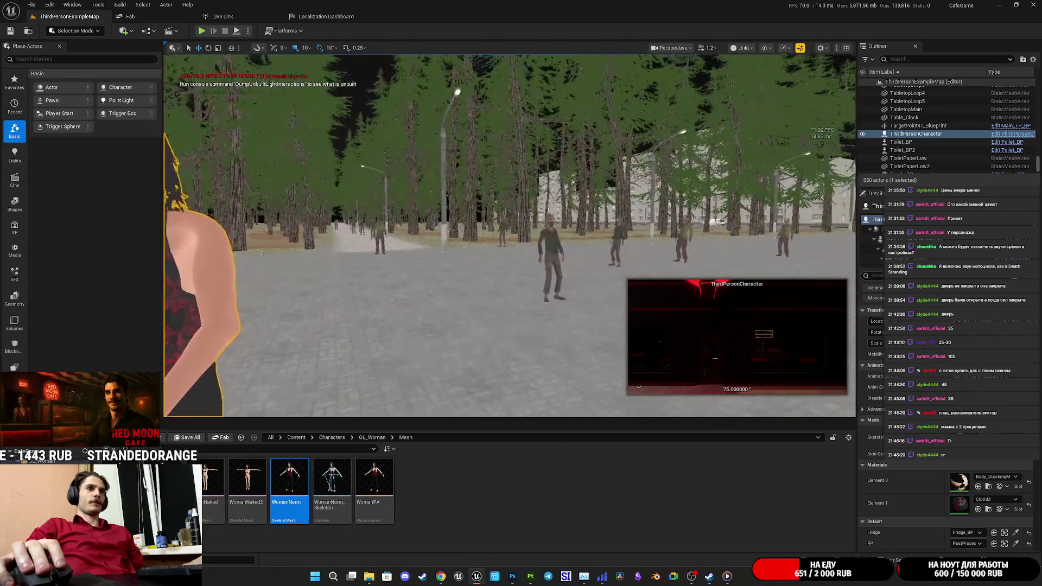
key(w)
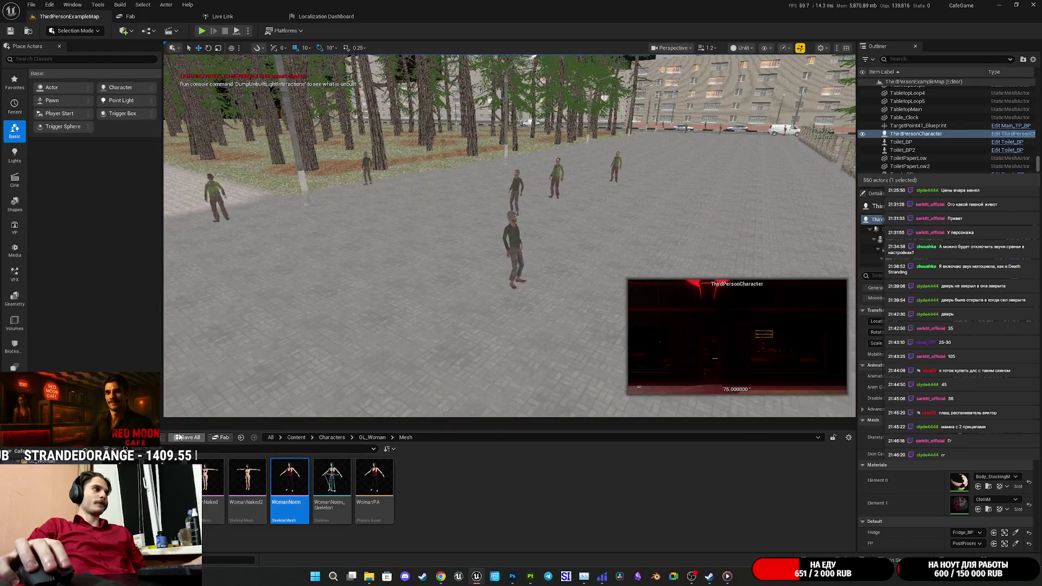
key(s)
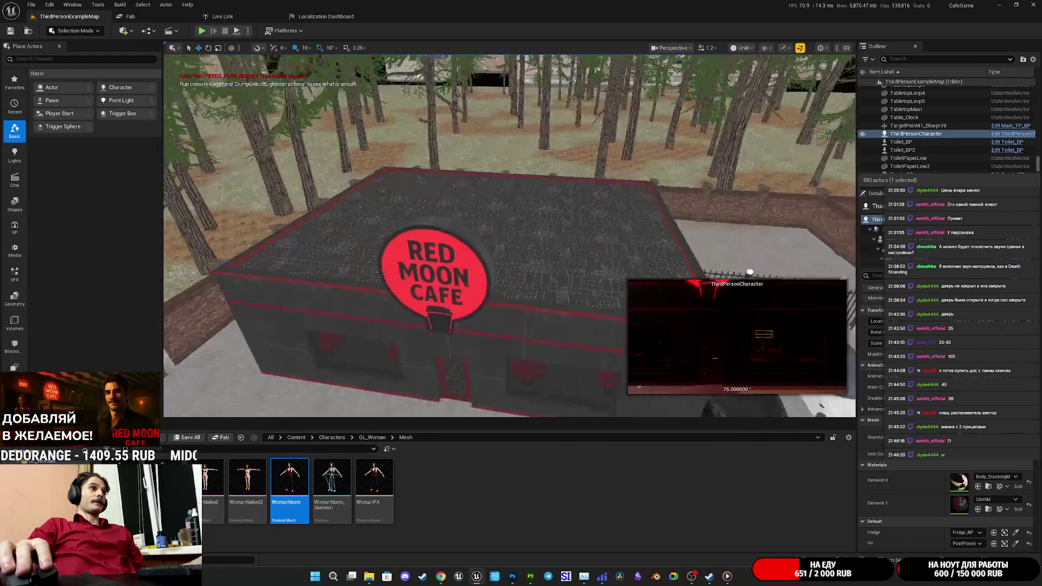
key(d)
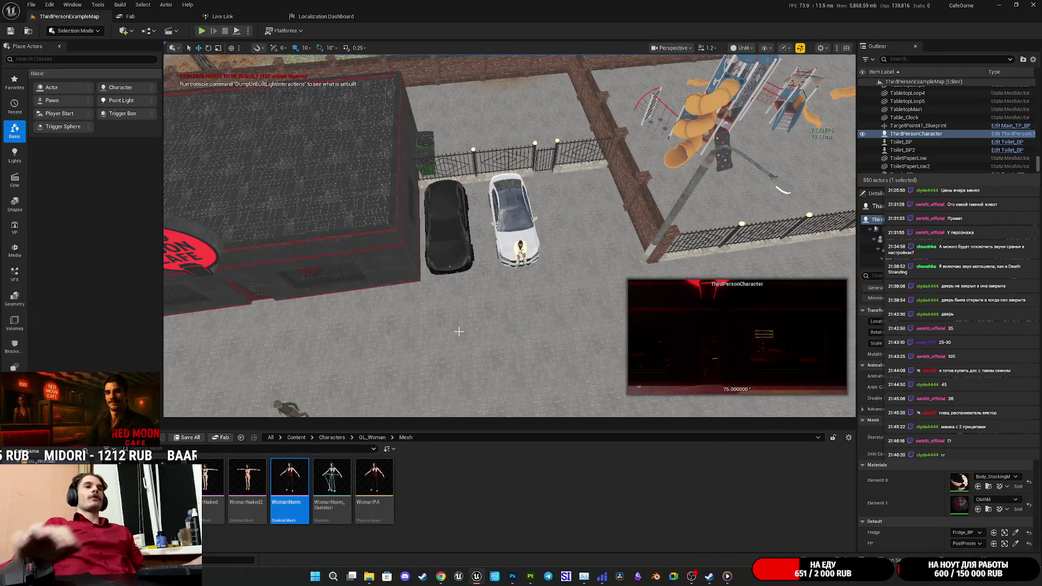
key(w)
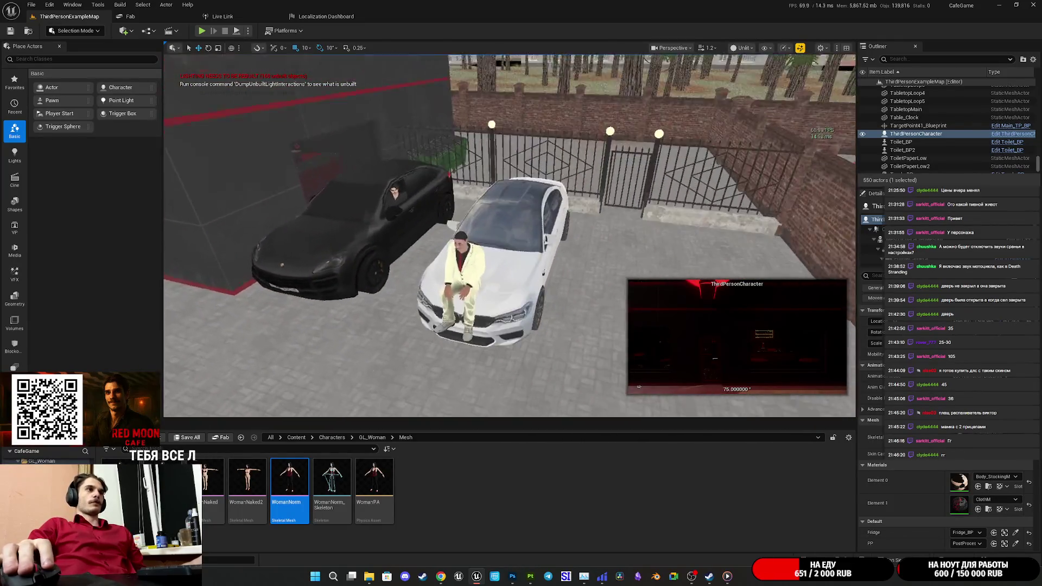
Fly past the cars and playground to the Red Moon Cafe corner, then start playing
key(w)
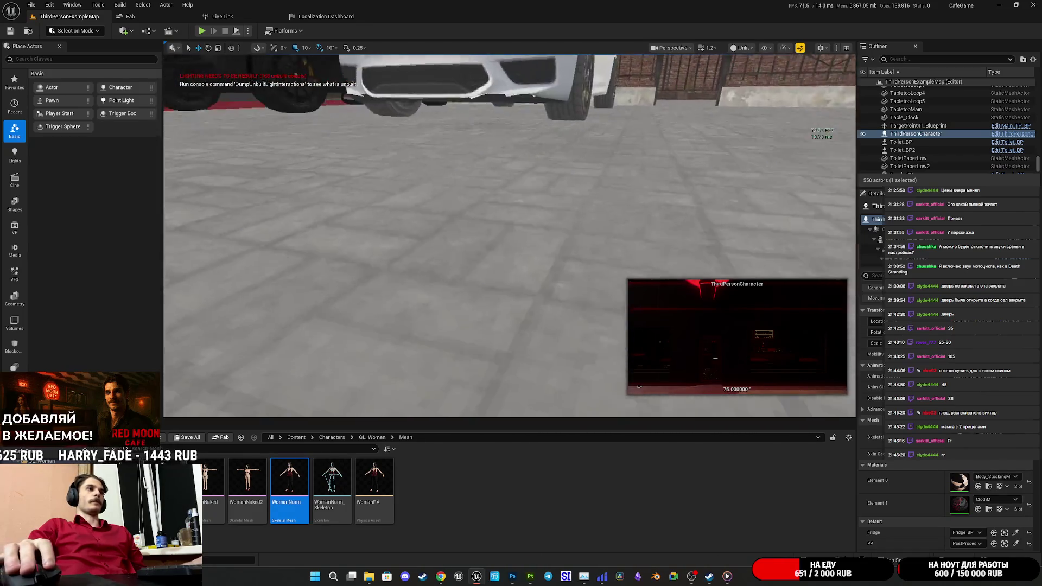
key(w)
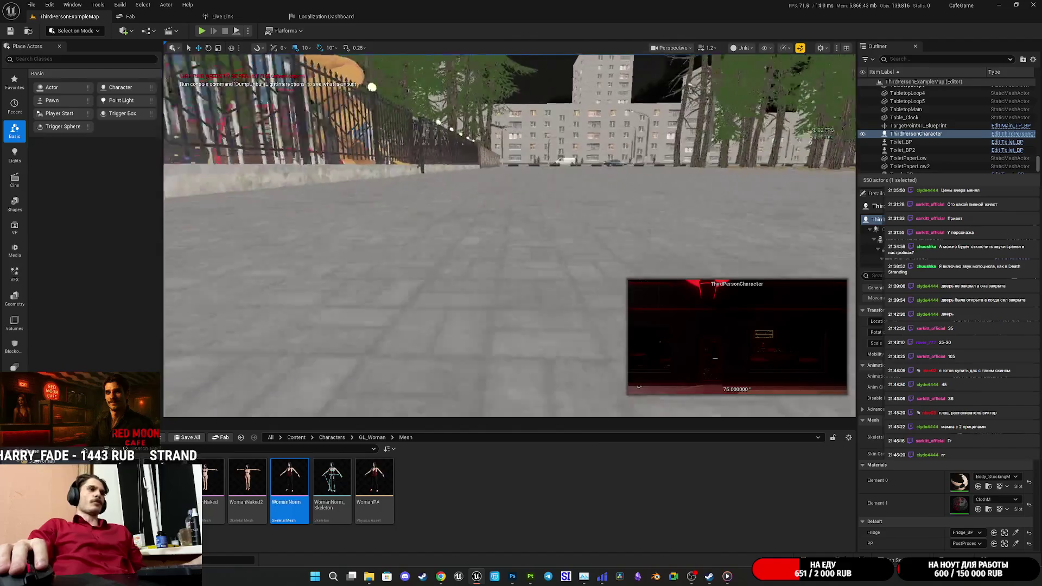
key(w)
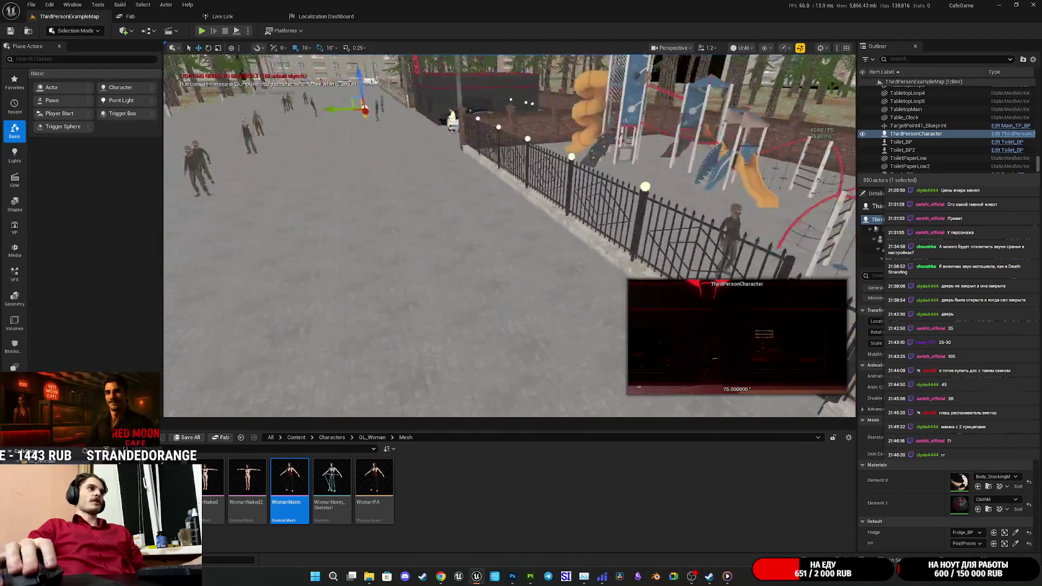
key(w)
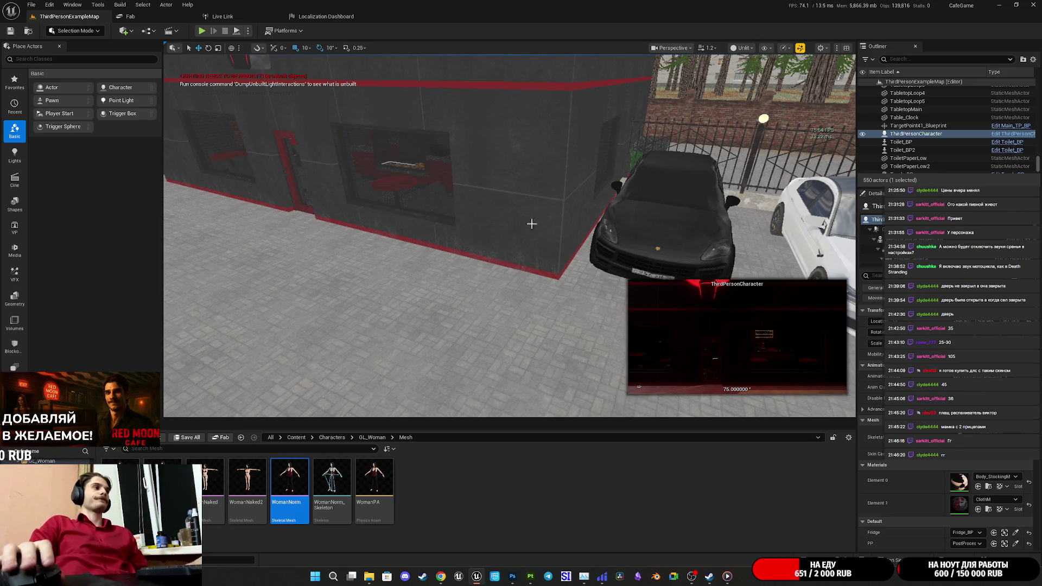
drag(380, 305, 401, 320)
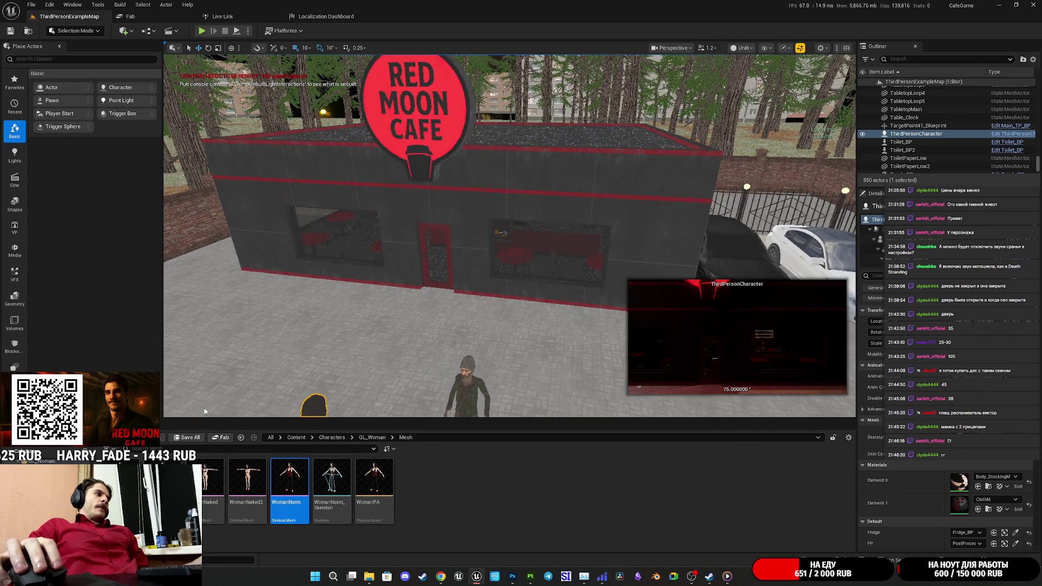
click(201, 31)
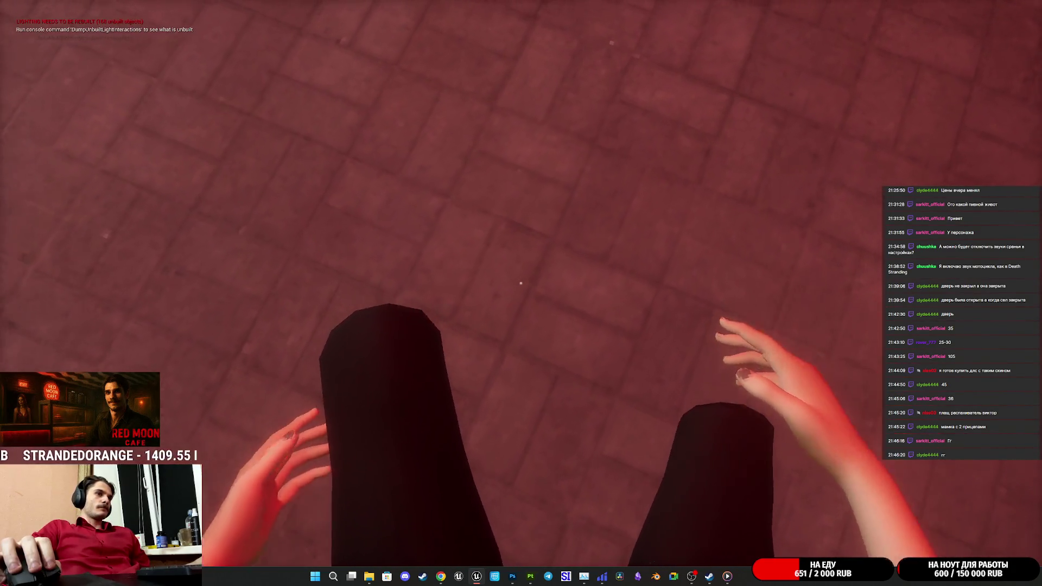
Walk into the cafe past the red tables to the plastic lids, then into the hall
key(w)
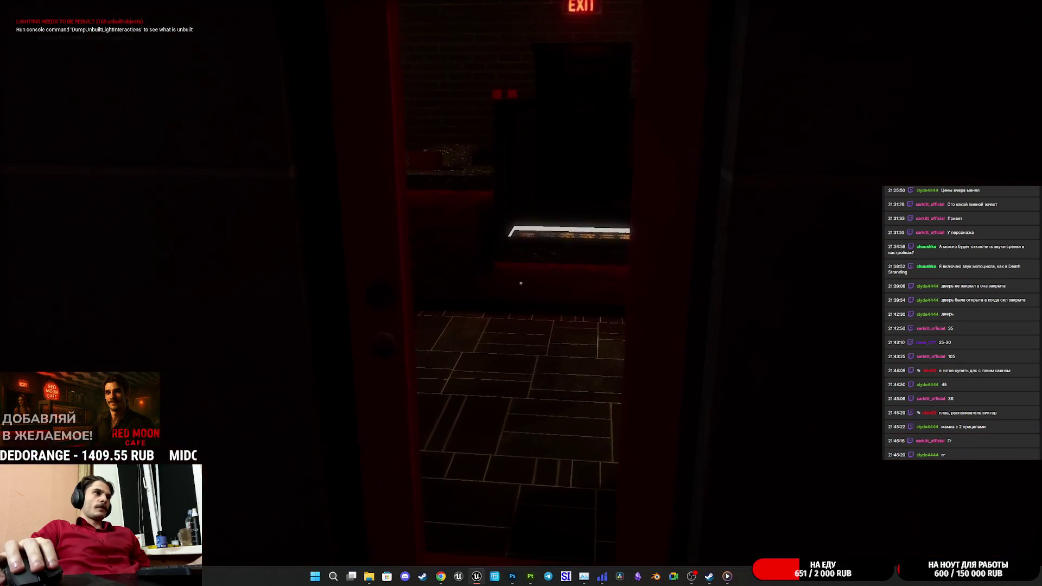
key(w)
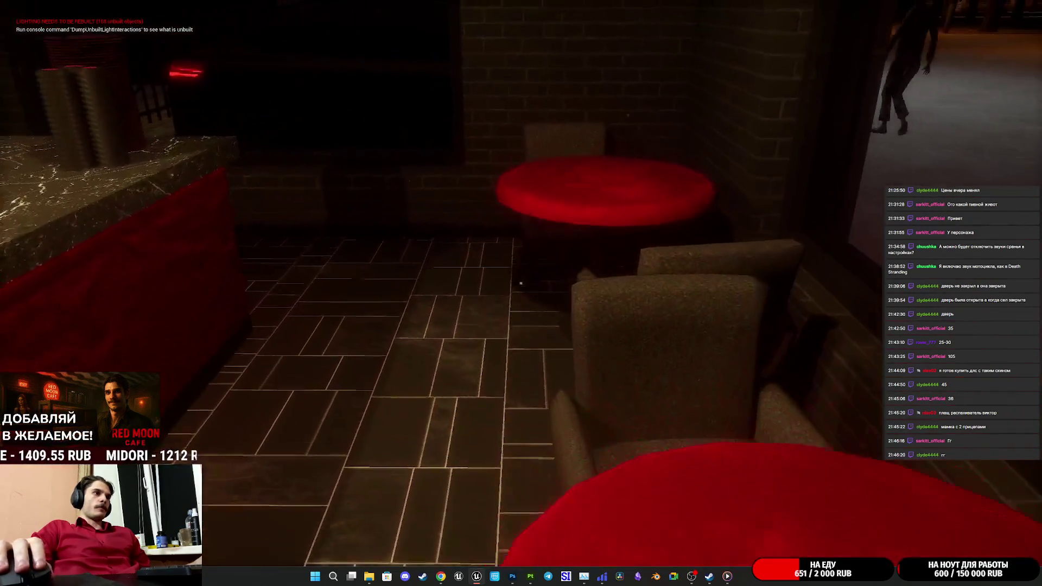
key(w)
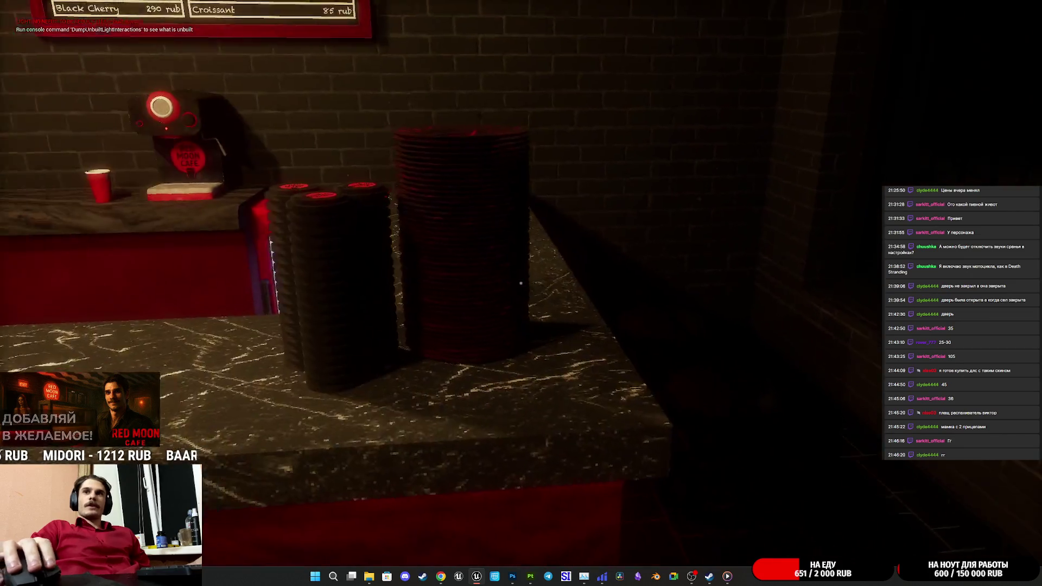
key(s)
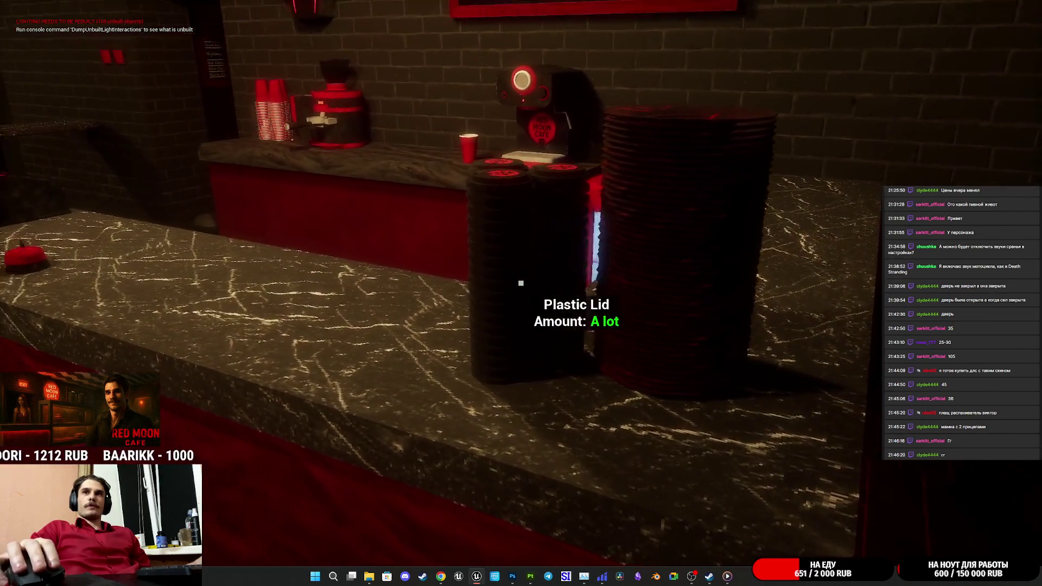
key(w)
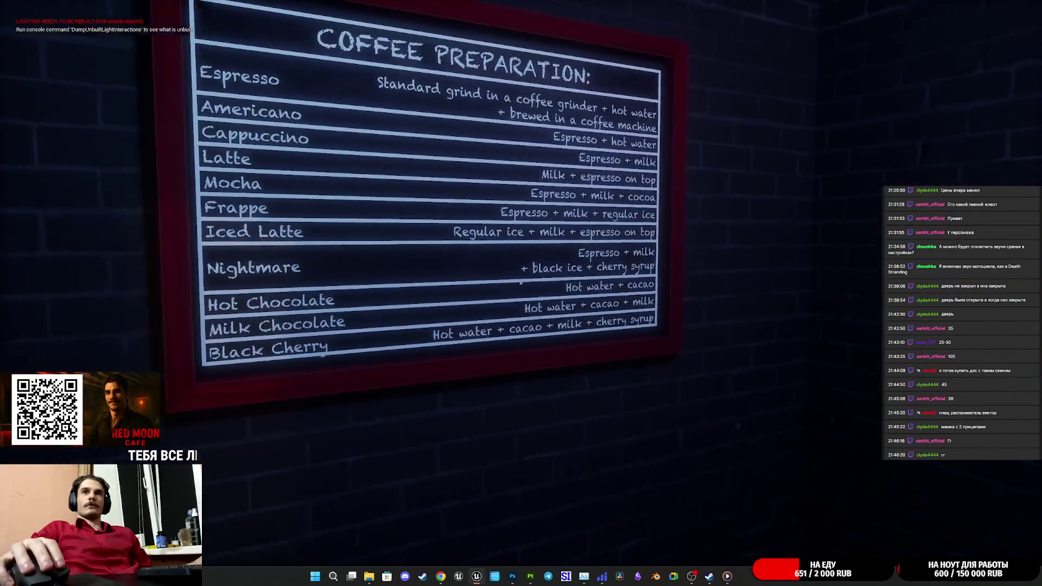
Walk up to the coffee menu board and view its rows up close
key(w)
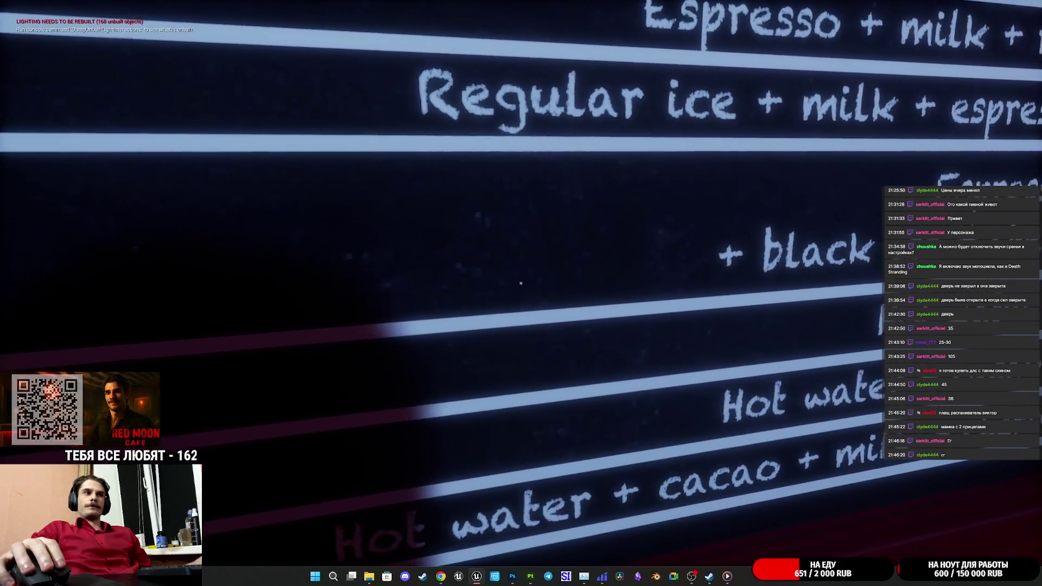
key(s)
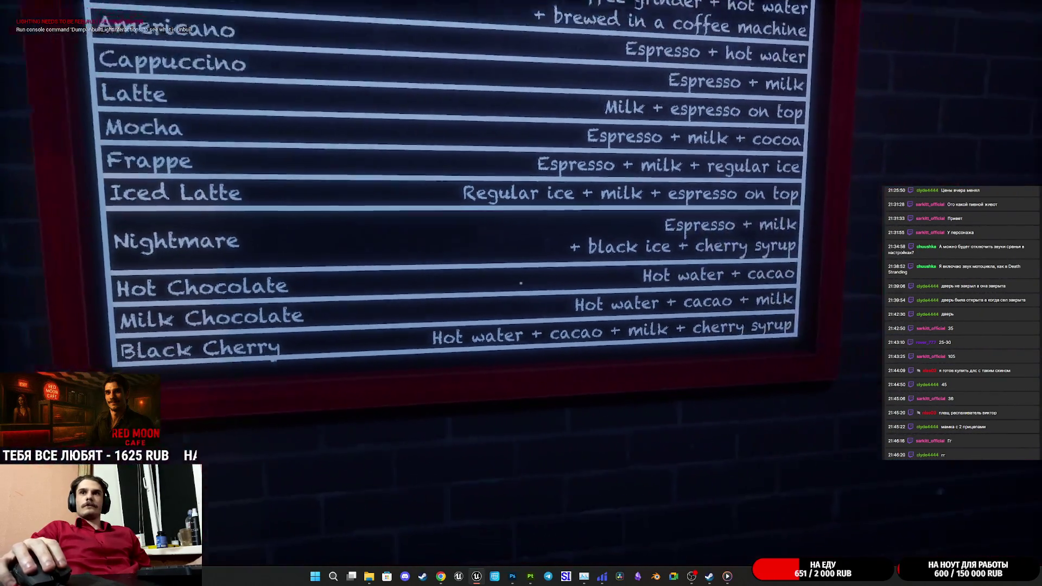
key(w)
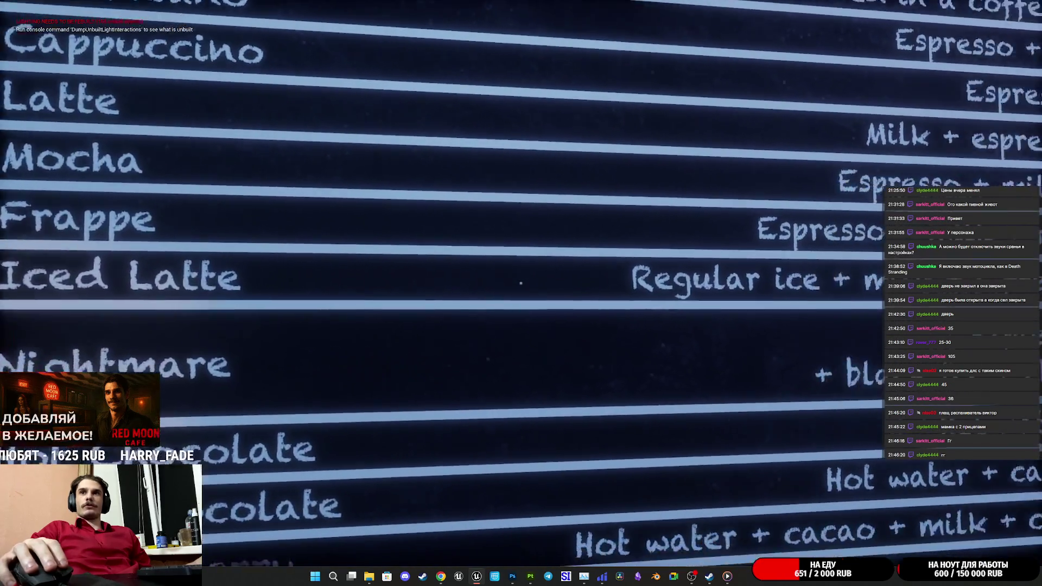
key(s)
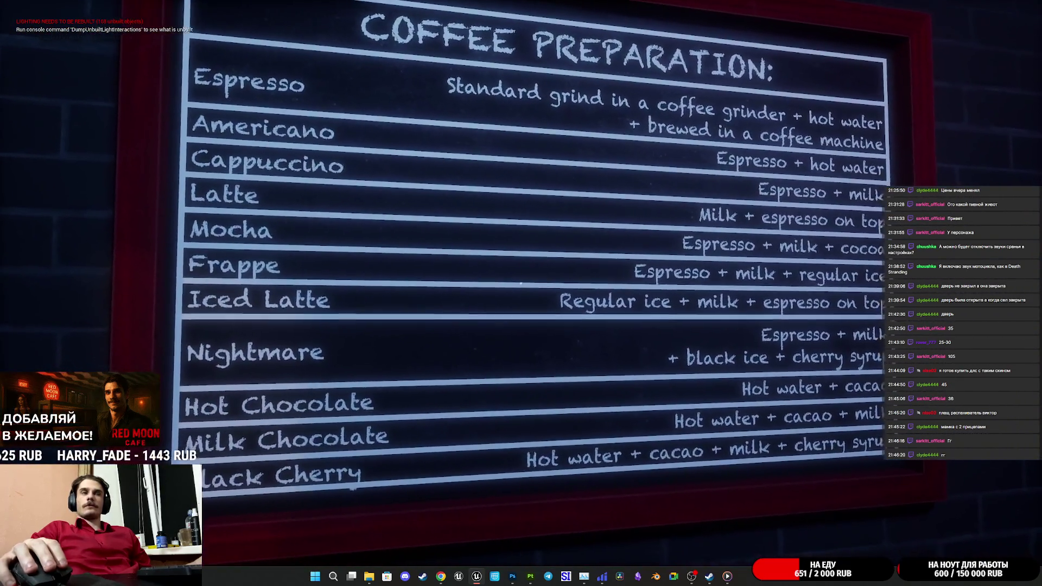
Turn on the Director's Office light switch, then walk back toward the pastry display
key(w)
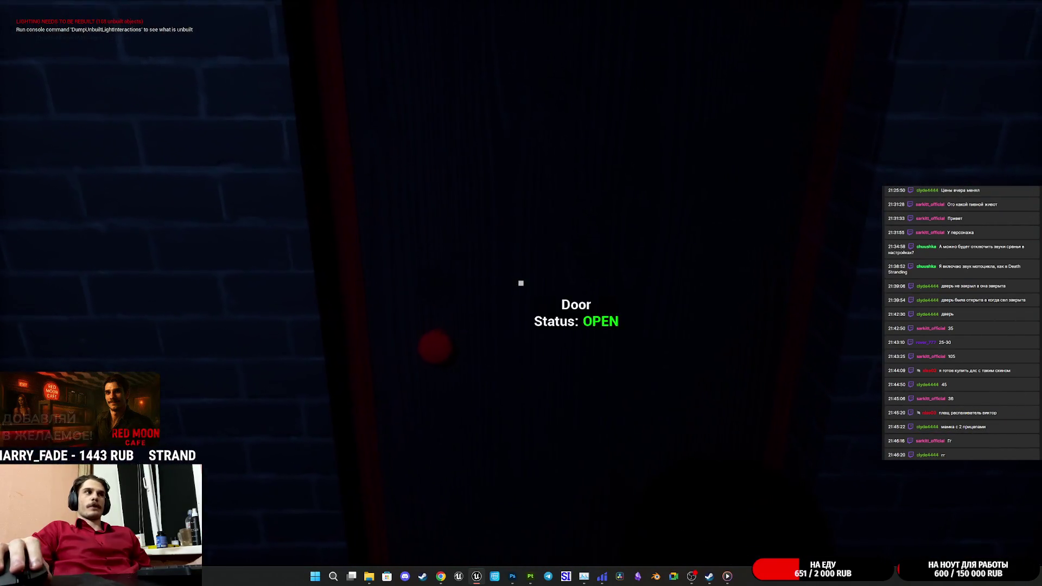
key(w)
key(e)
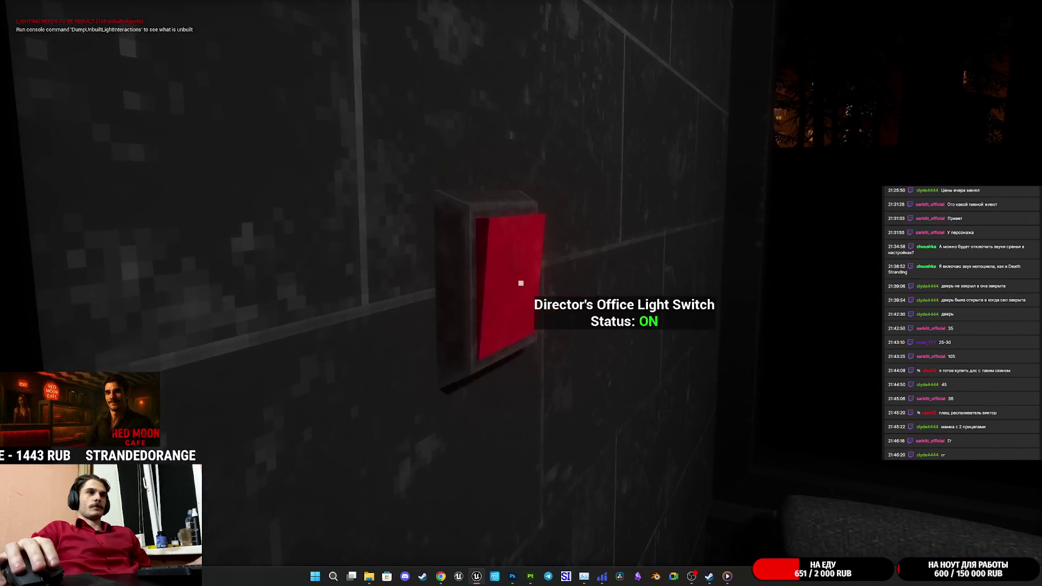
key(w)
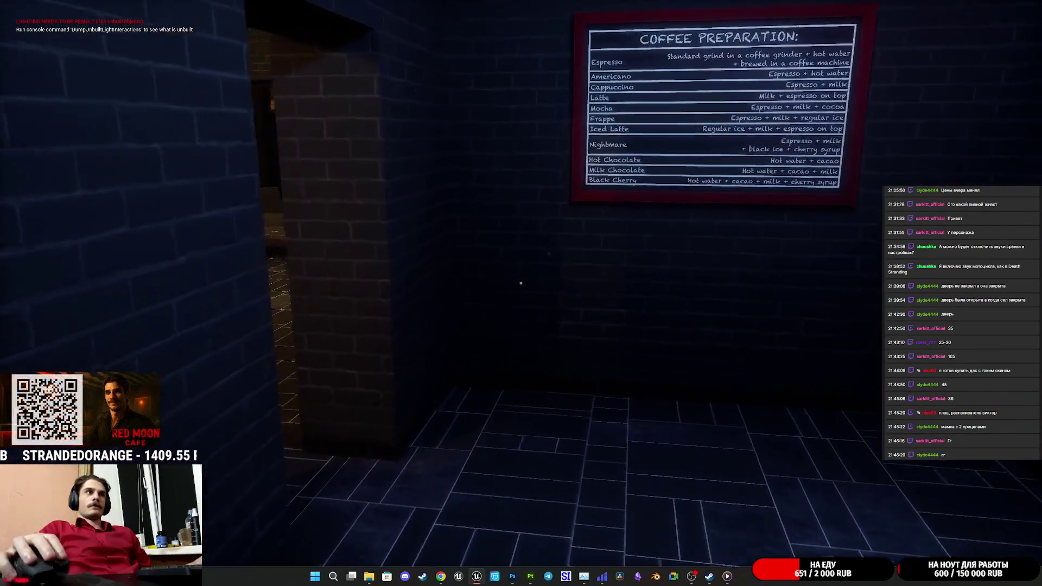
key(w)
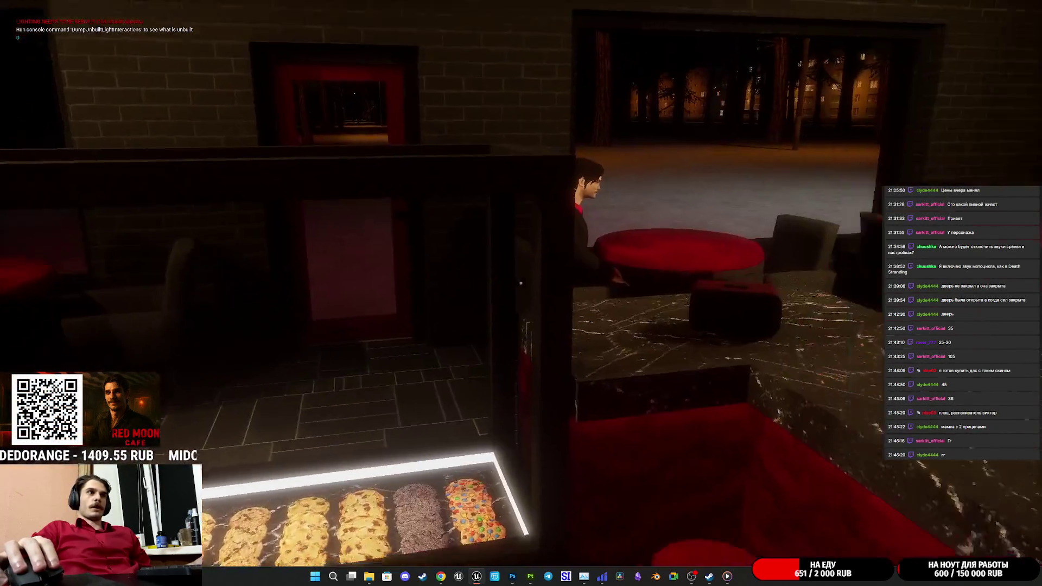
key(s)
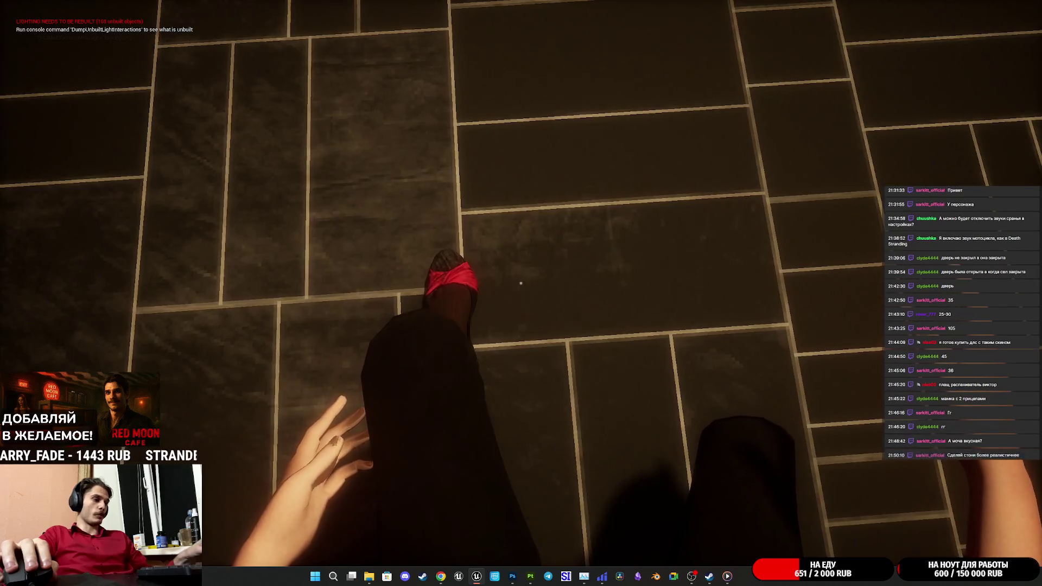
Eject from the player pawn with F8 to get a free camera
key(F8)
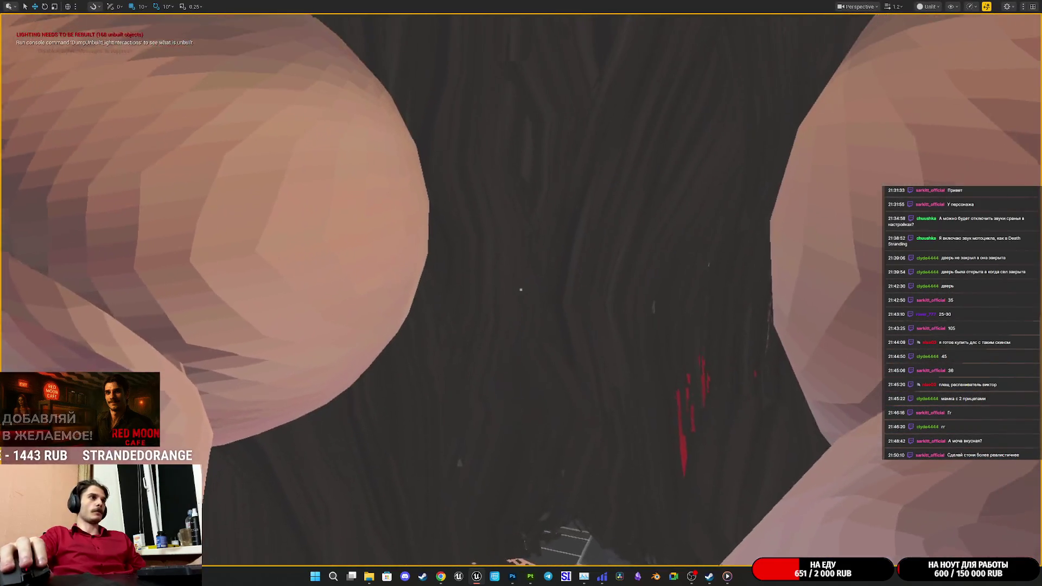
Move the camera down the character for a close look at her feet and shoes
scroll(530, 435, down, 5)
scroll(531, 437, up, 4)
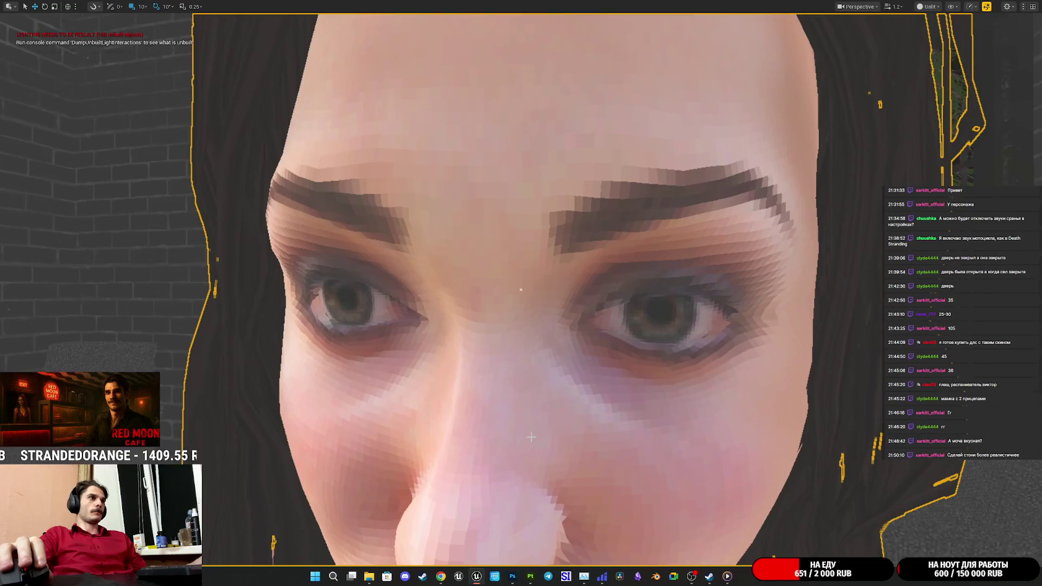
drag(531, 437, 535, 483)
mouse_move(520, 290)
mouse_down()
mouse_move(521, 304)
mouse_move(520, 266)
mouse_move(539, 442)
mouse_move(521, 283)
mouse_up()
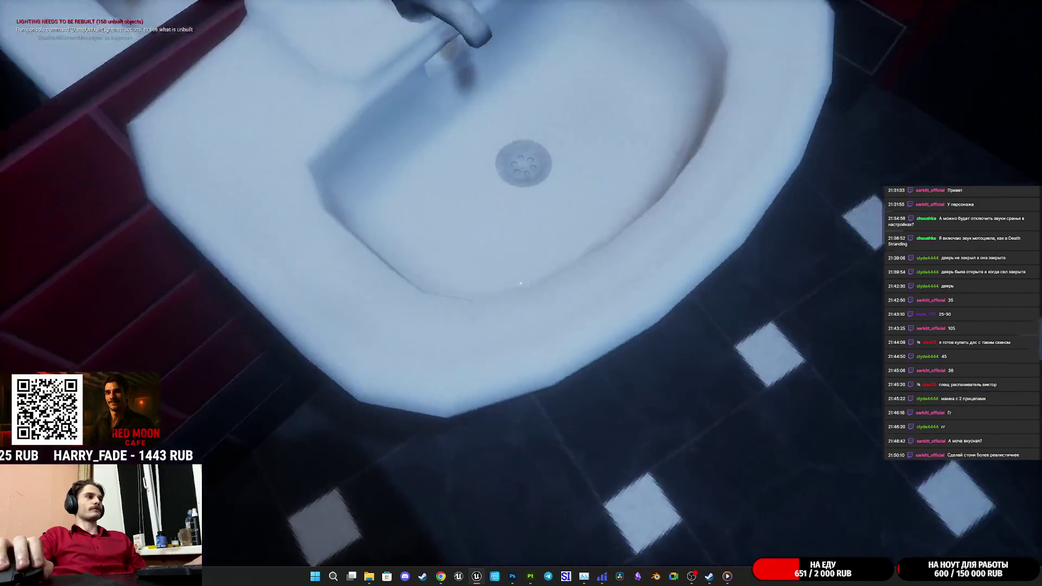
Switch the view to Lit shading, repossess the player and walk from the restroom into the hall
key(Escape)
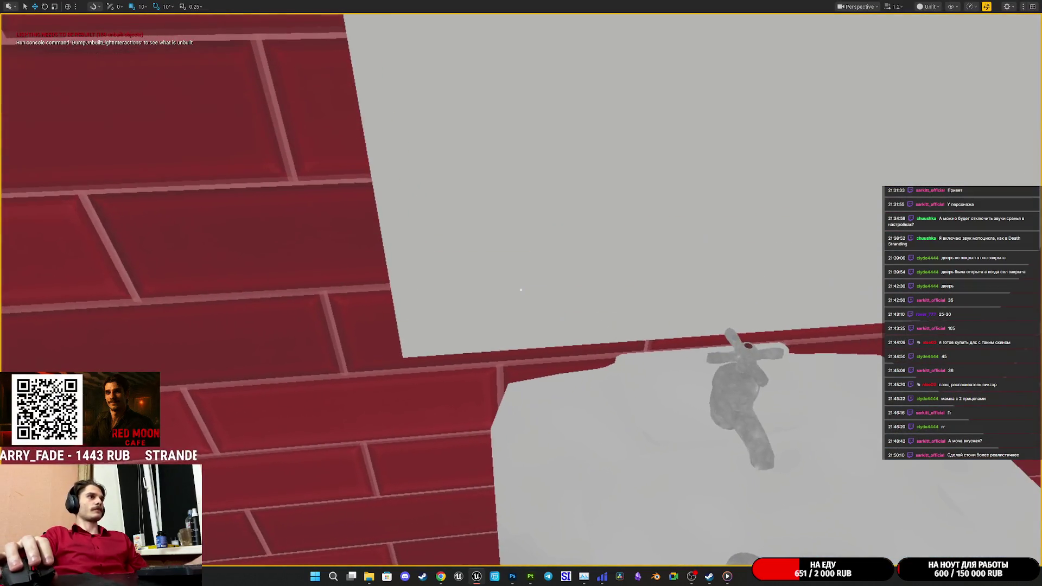
click(942, 38)
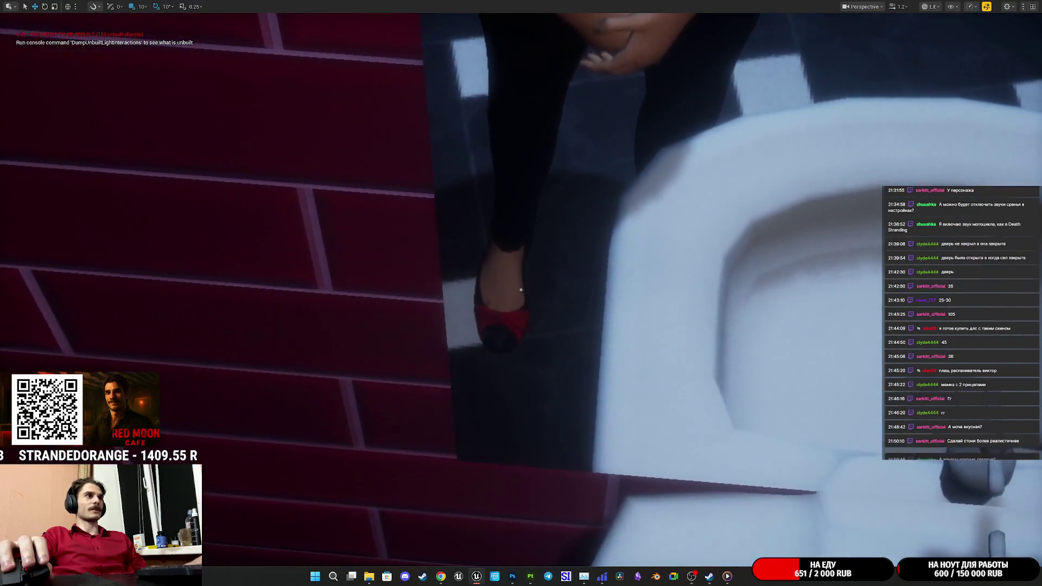
key(alt+p)
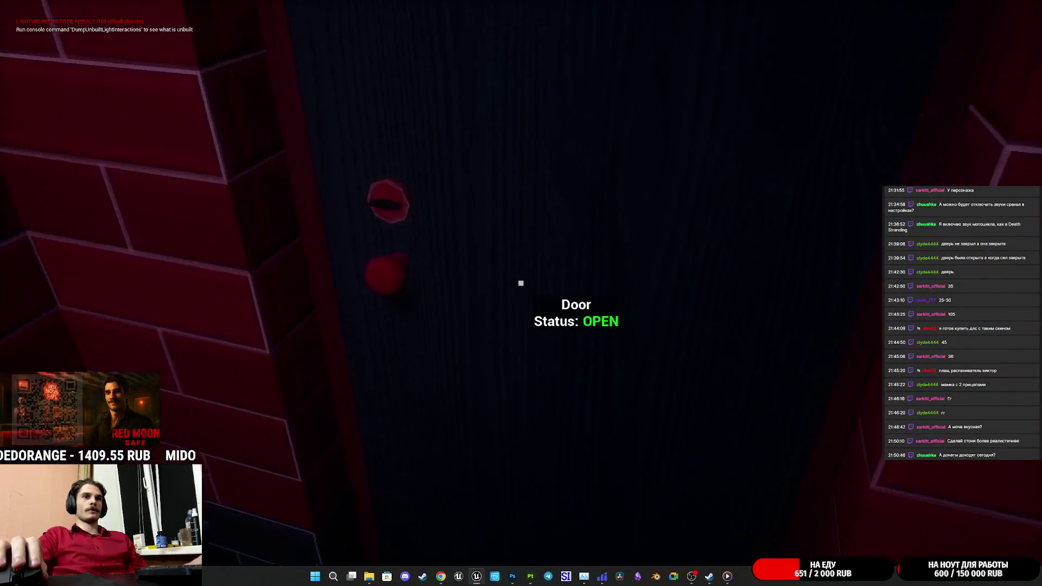
key(w)
key(w)
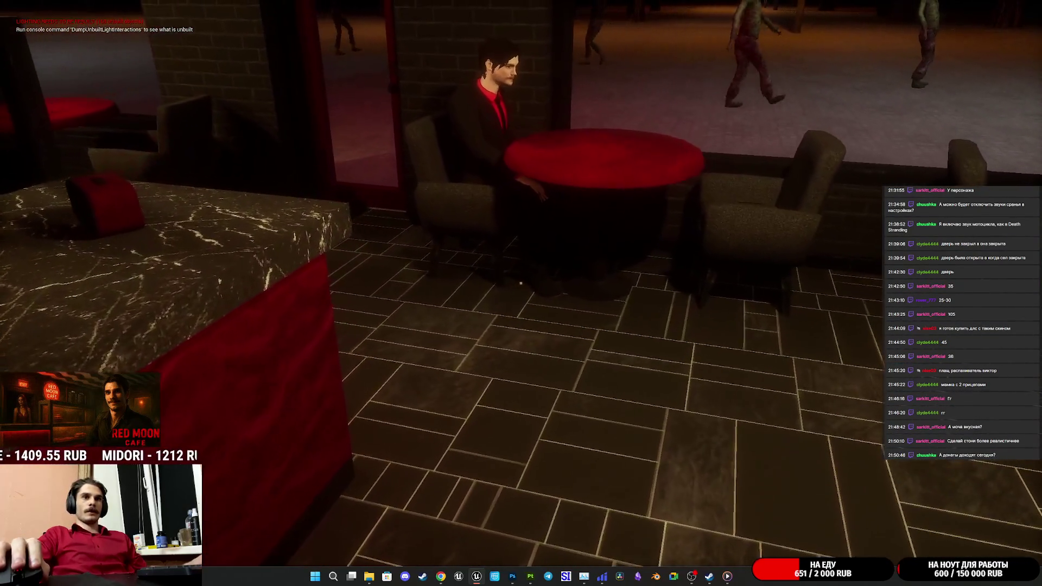
key(Escape)
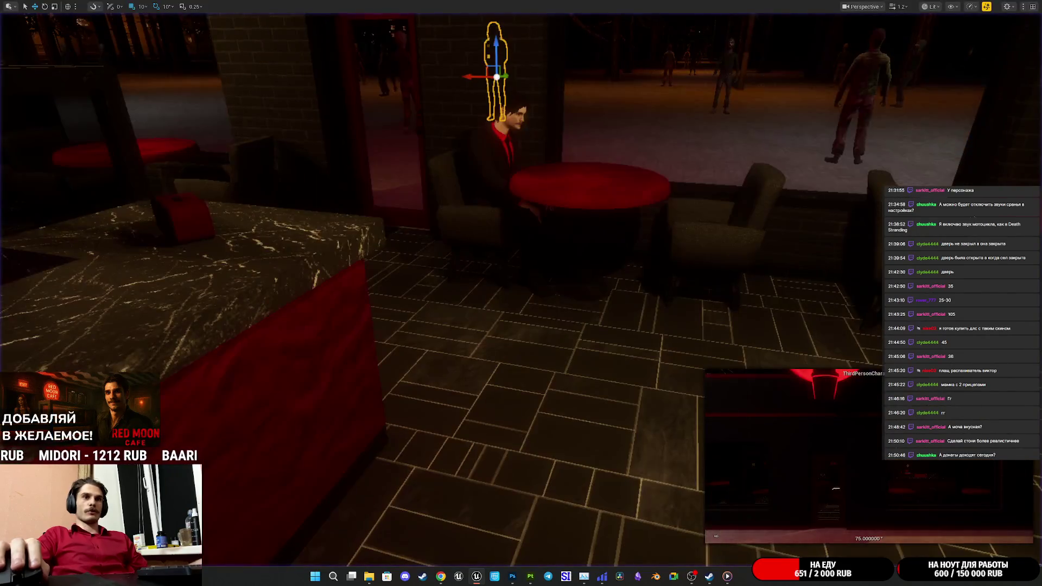
Stop the playtest, focus on the player character, deselect it, and select the Lighting folder
key(F11)
mouse_move(462, 577)
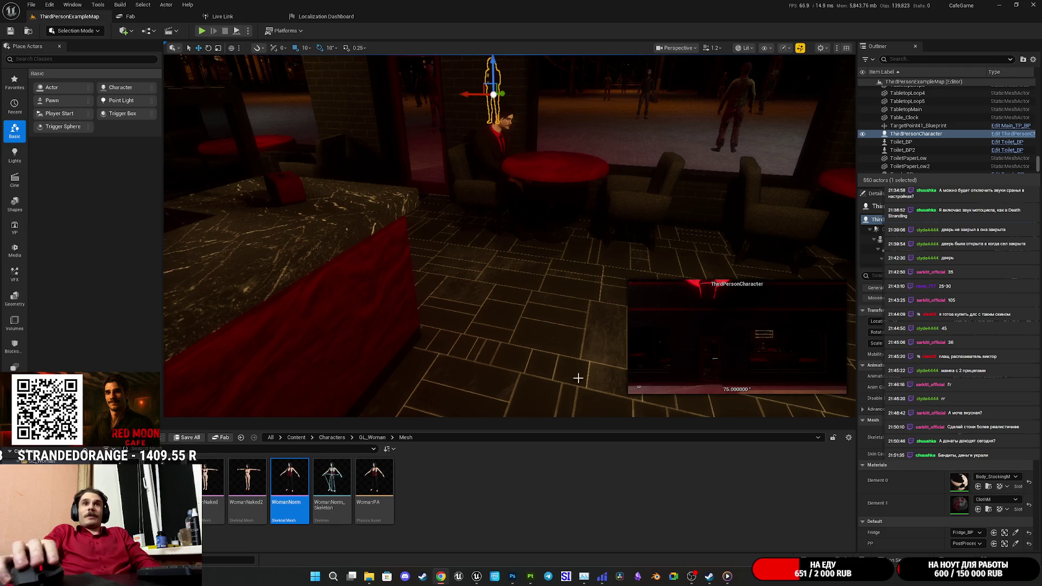
key(f)
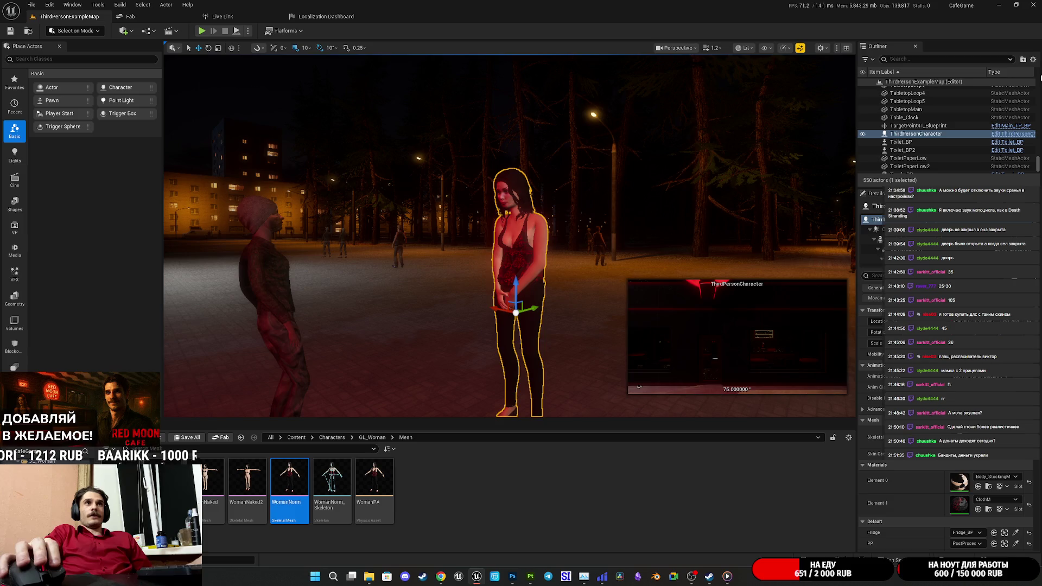
key(Escape)
scroll(1032, 82, up, 20)
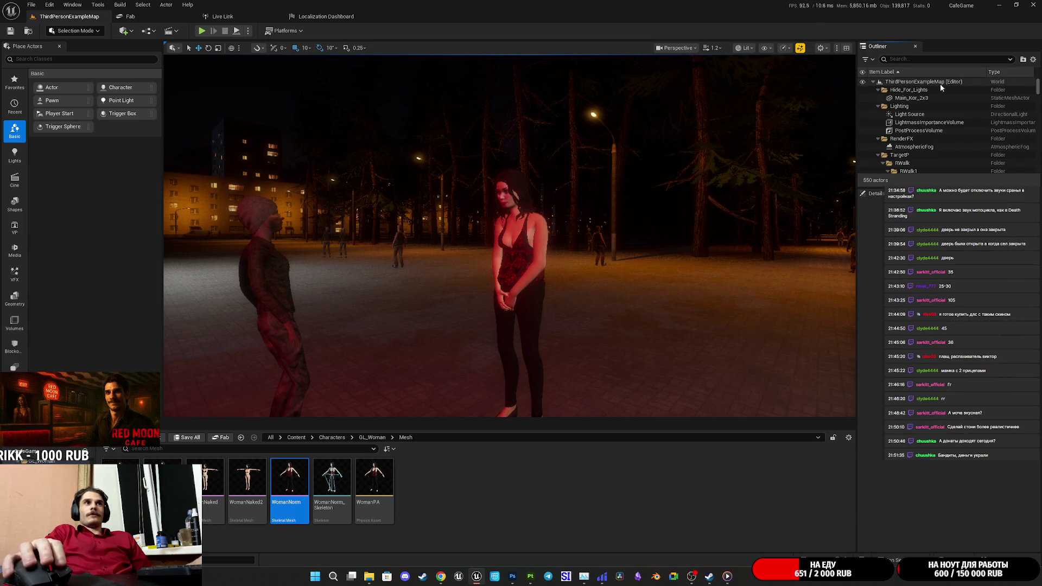
click(901, 106)
Fly the viewport through the park along the path to view the Red Moon Cafe counter
mouse_move(207, 415)
mouse_down()
mouse_move(207, 244)
mouse_move(219, 190)
mouse_up()
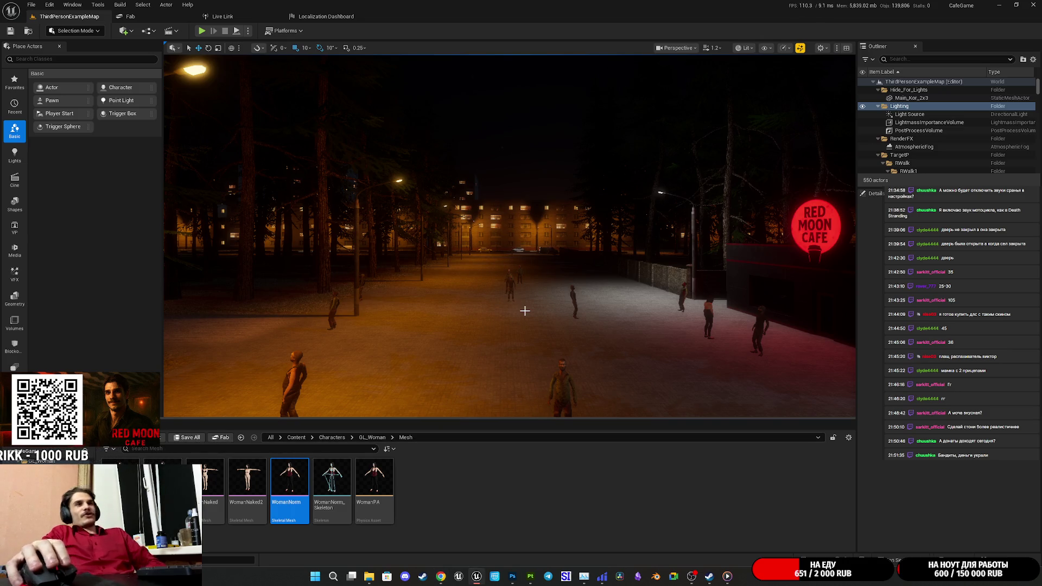
mouse_move(546, 232)
mouse_down()
mouse_move(548, 209)
mouse_move(576, 196)
mouse_move(581, 152)
mouse_move(584, 176)
mouse_move(608, 176)
mouse_move(660, 355)
mouse_move(564, 348)
mouse_move(564, 304)
mouse_move(558, 340)
mouse_up()
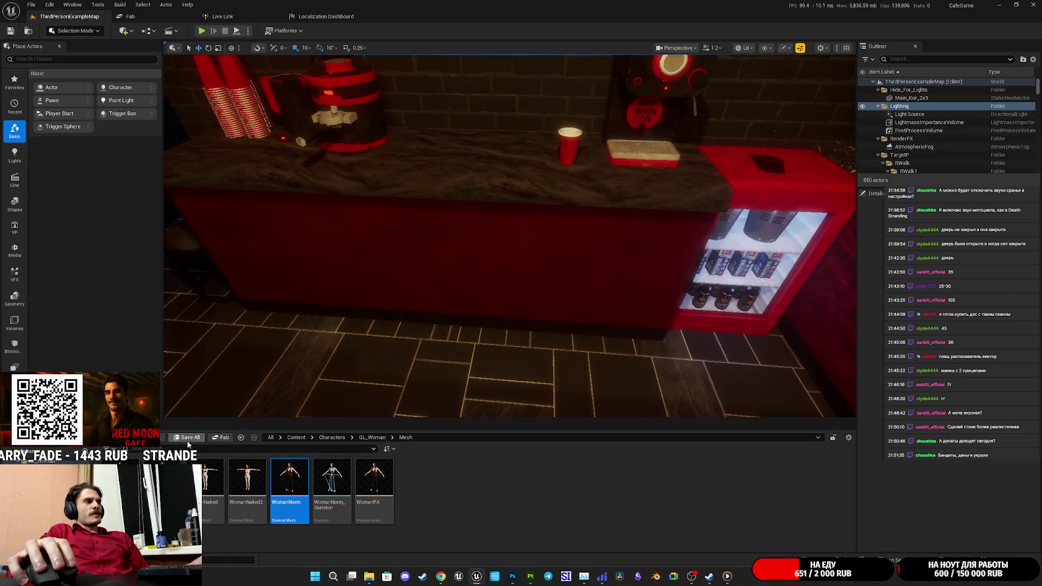
drag(413, 362, 375, 380)
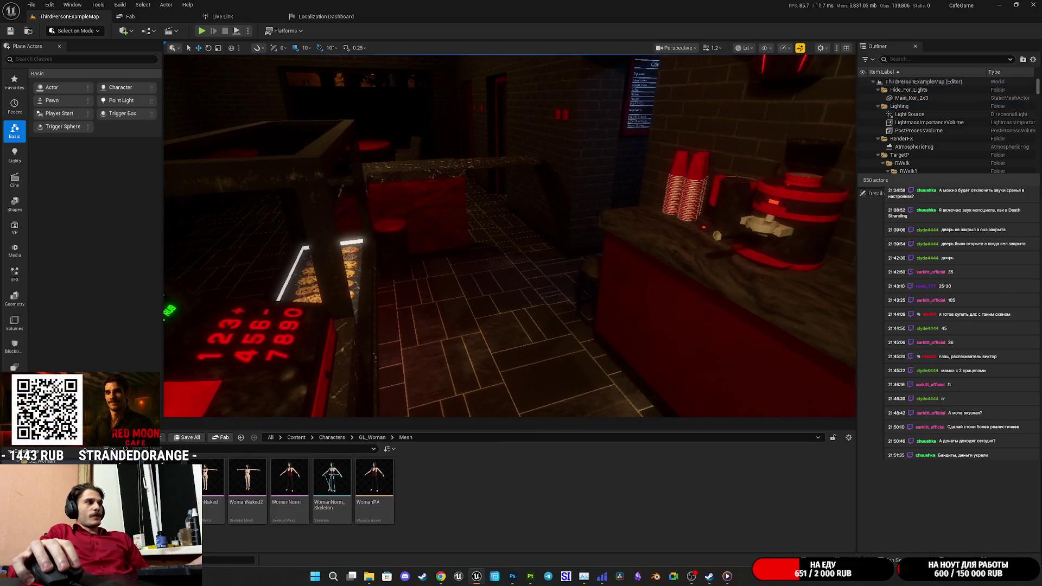
scroll(533, 278, up, 3)
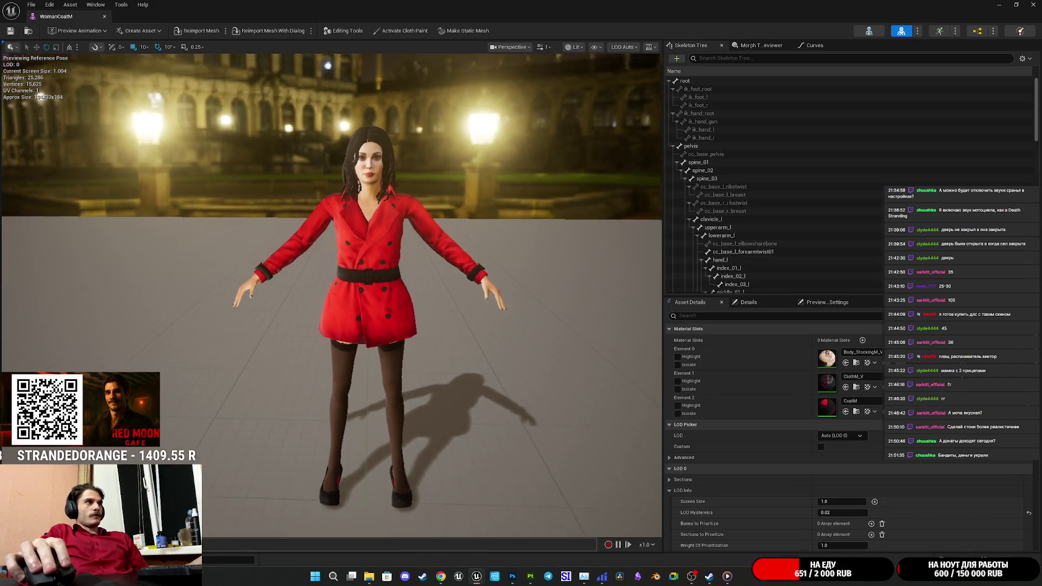
drag(533, 278, 513, 281)
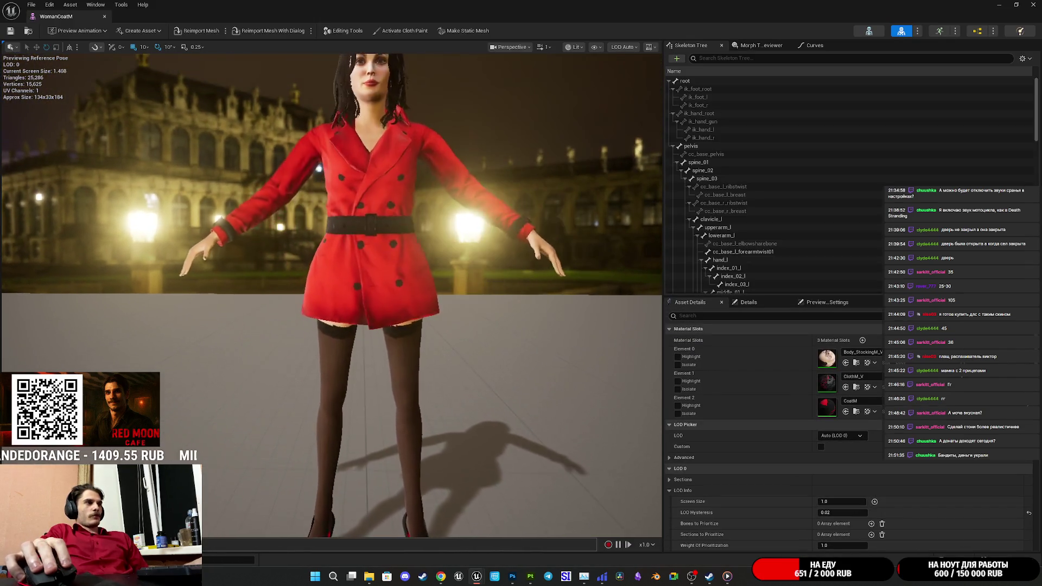
mouse_move(331, 293)
mouse_down()
mouse_move(163, 296)
mouse_move(163, 263)
mouse_move(71, 274)
mouse_move(81, 209)
mouse_move(81, 239)
mouse_up()
drag(530, 272, 533, 331)
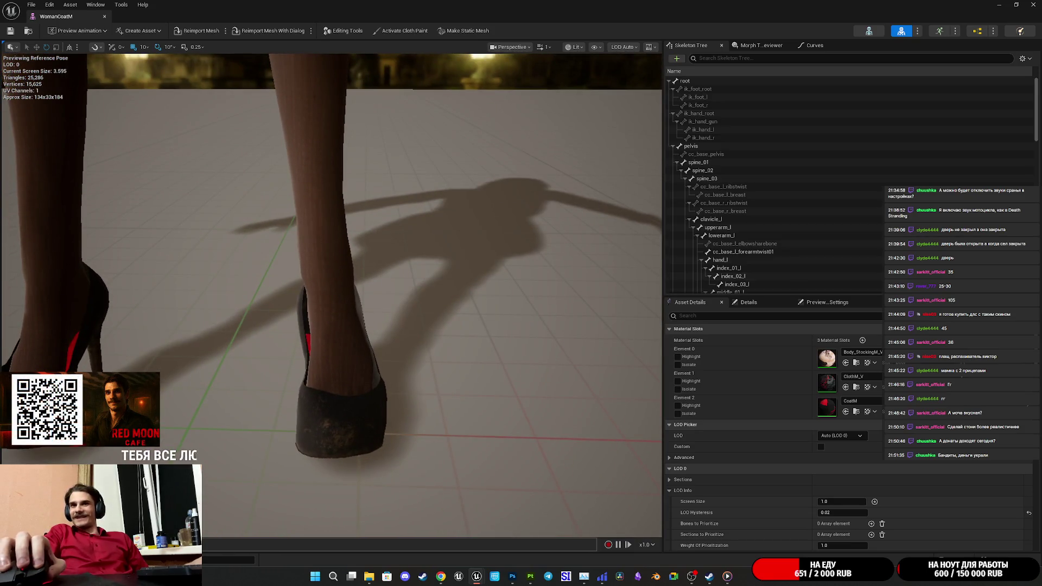
mouse_move(456, 304)
mouse_down()
mouse_move(456, 260)
mouse_move(441, 249)
mouse_up()
key(f)
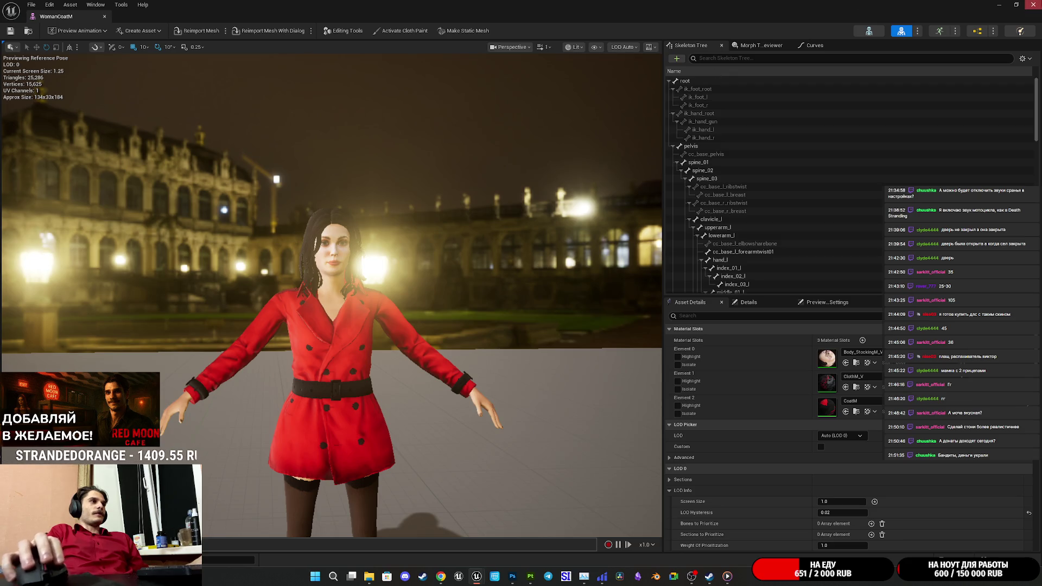
click(1031, 4)
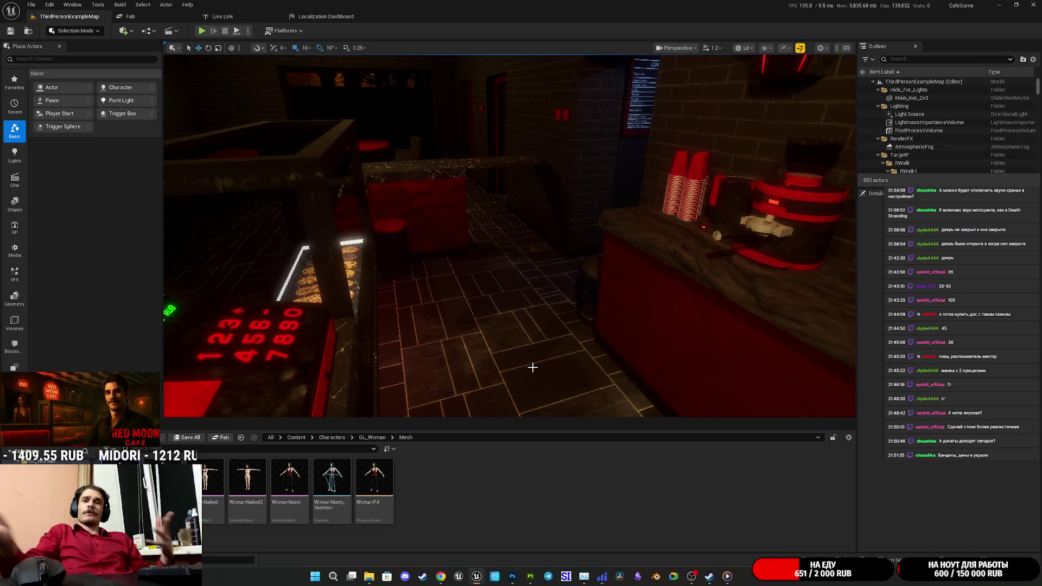
Fly the cafe viewport down the aisle, past the EXIT door, and into the back storeroom
drag(549, 354, 174, 367)
drag(458, 366, 510, 362)
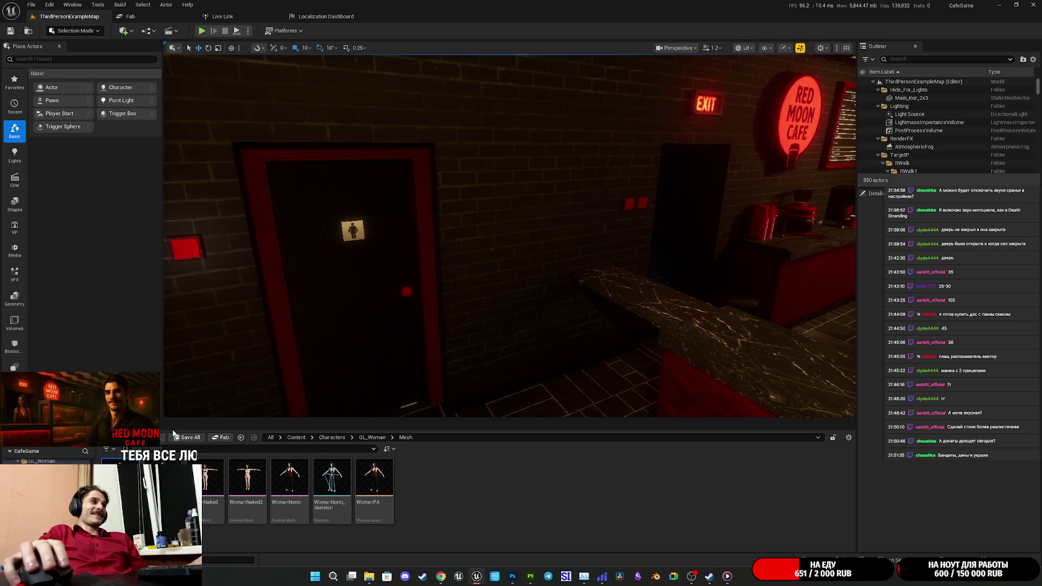
mouse_move(497, 263)
mouse_down()
mouse_move(486, 230)
mouse_move(434, 234)
mouse_move(275, 385)
mouse_up()
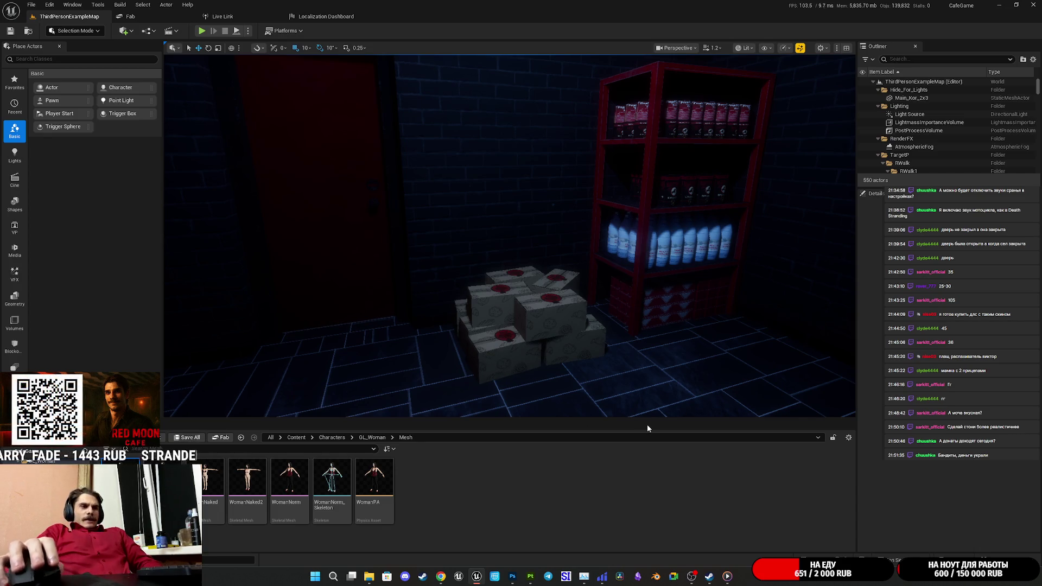
Close Substance 3D Painter without saving and bring up the Cloth1 normal map in Photoshop
click(531, 581)
key(ctrl+w)
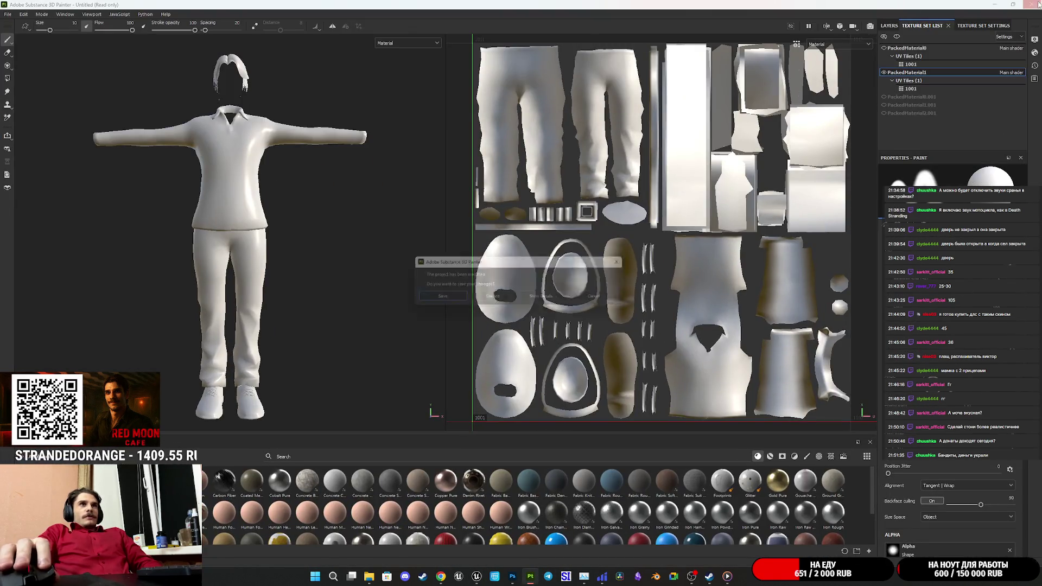
click(488, 299)
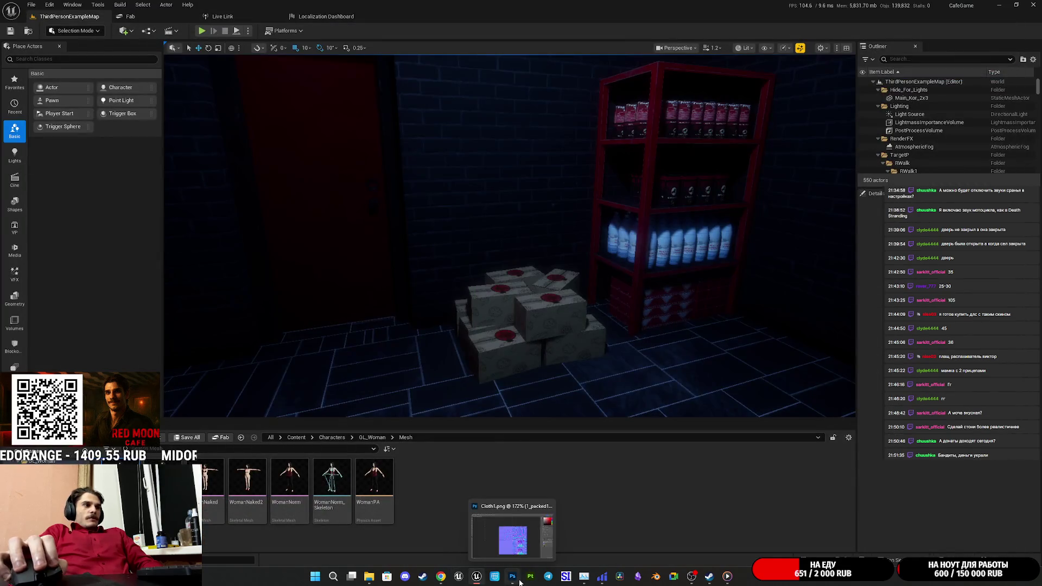
click(512, 576)
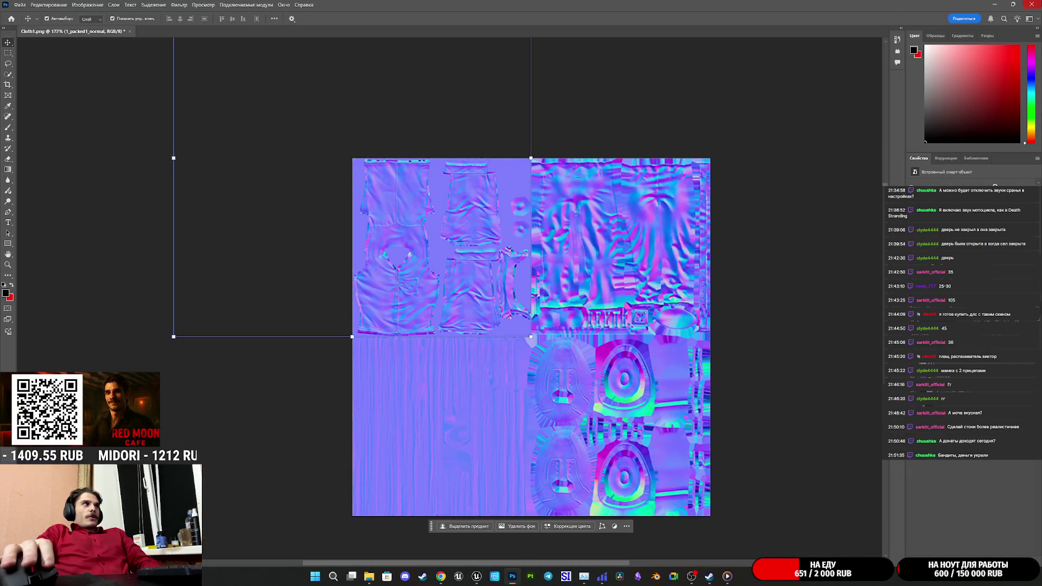
Quit Photoshop discarding the normal map changes, then open ElevenLabs' AI Voice Generator in a new browser tab
key(ctrl+q)
click(544, 210)
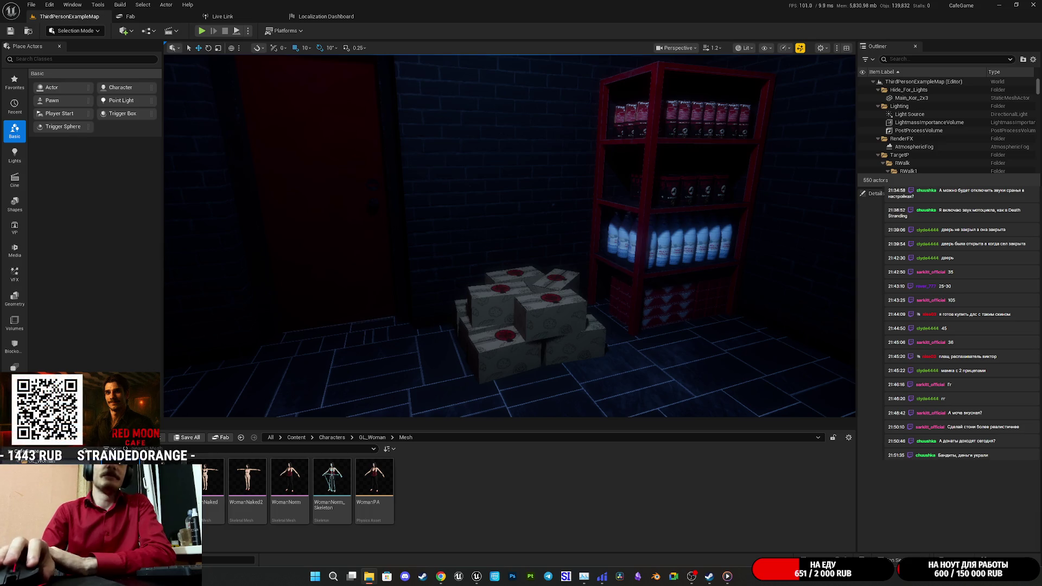
key(alt+Tab)
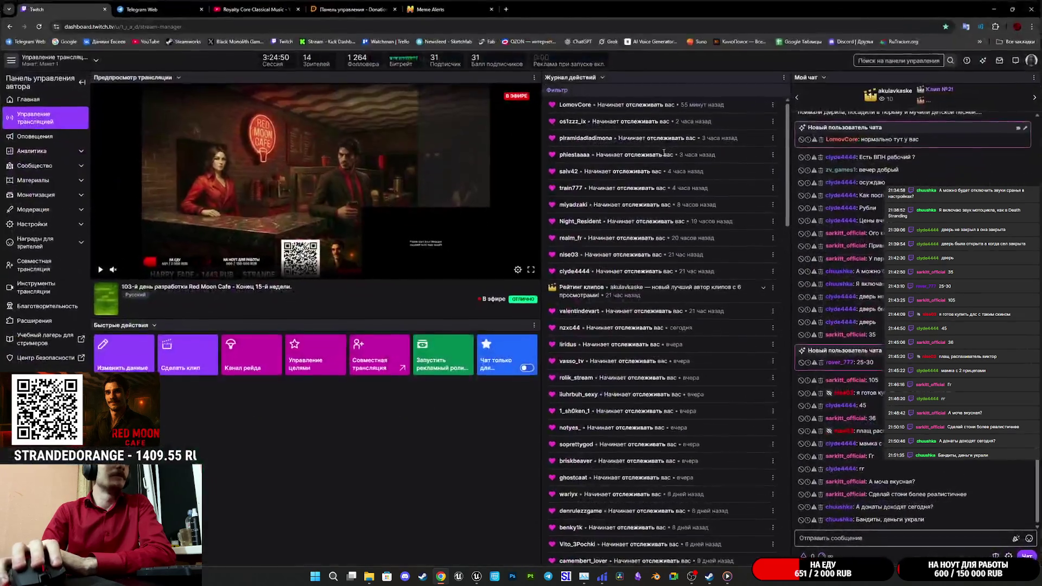
middle_click(653, 41)
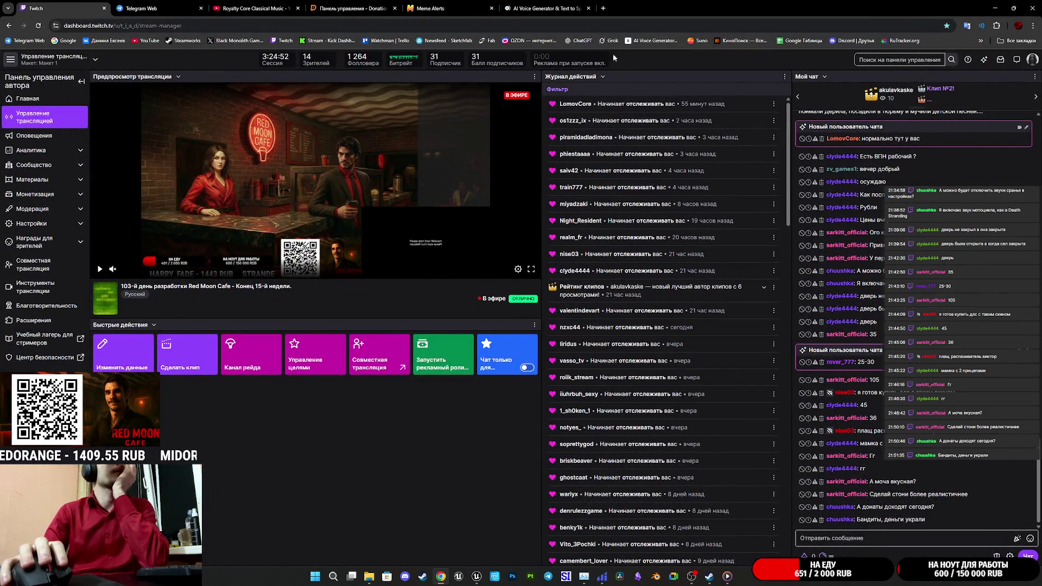
click(537, 4)
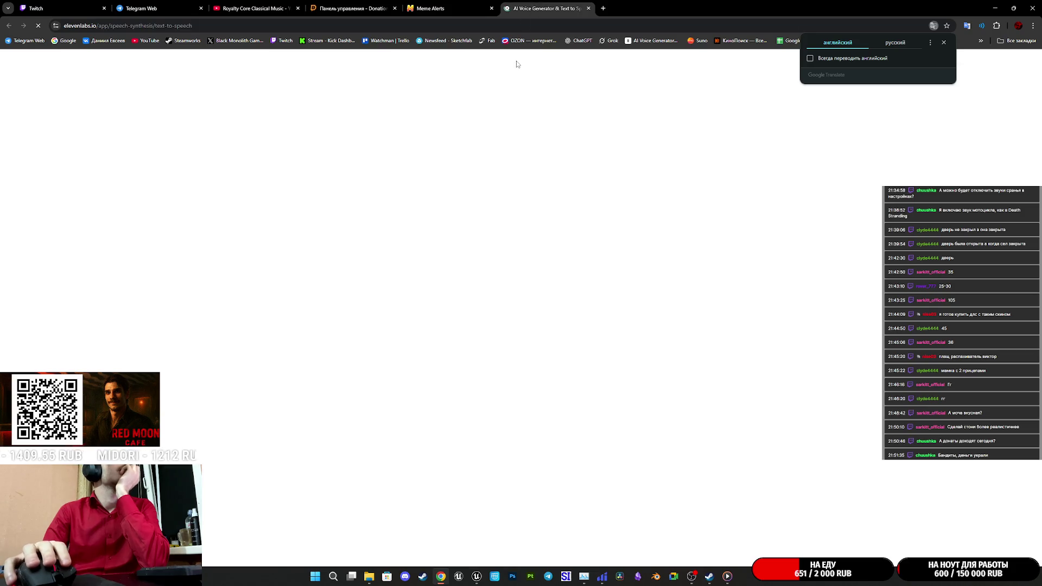
click(456, 7)
Return to ElevenLabs Text to Speech and show the History panel of generated clips
click(529, 2)
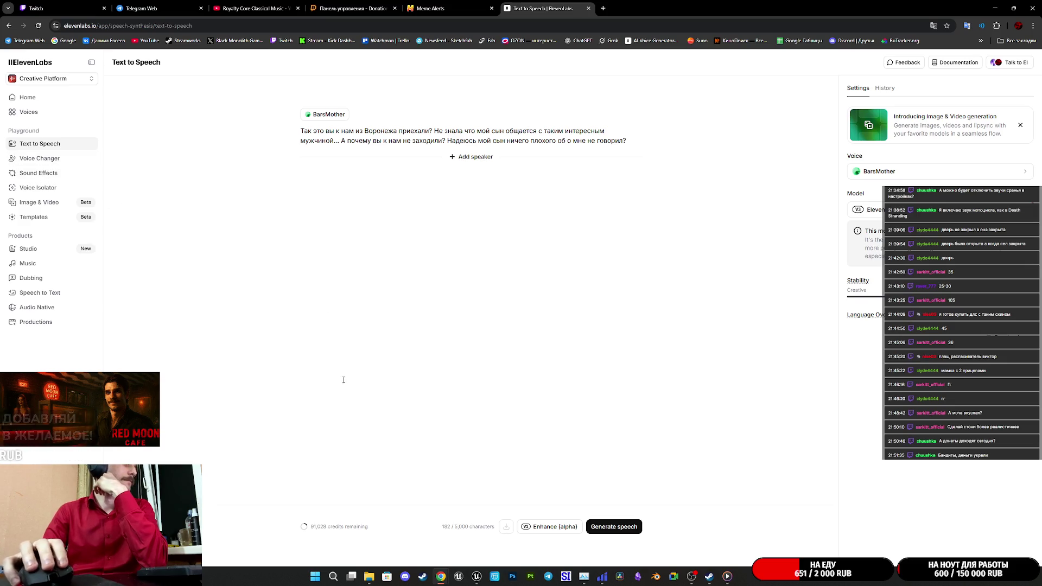
click(43, 269)
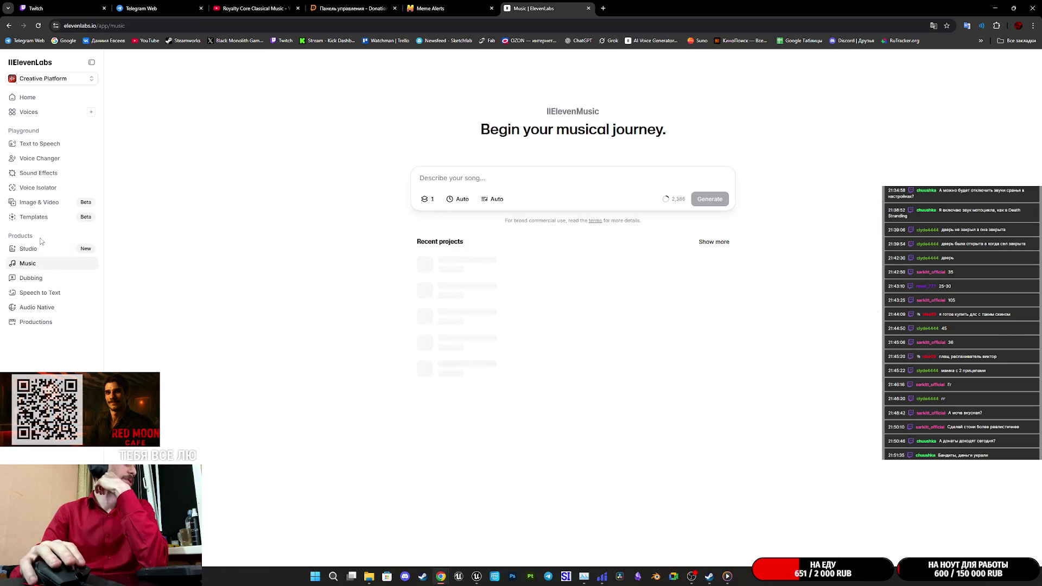
click(27, 144)
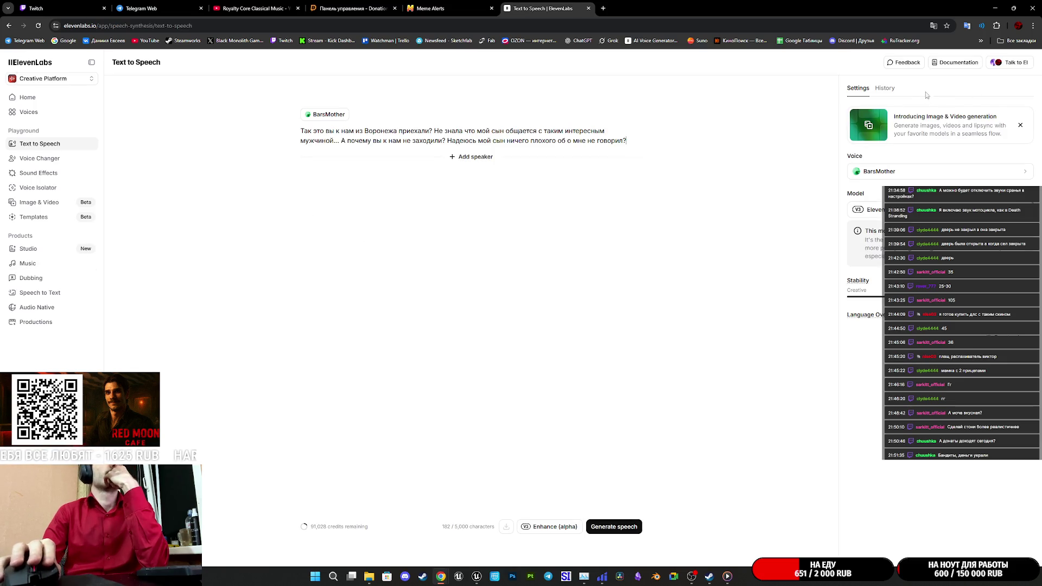
click(885, 88)
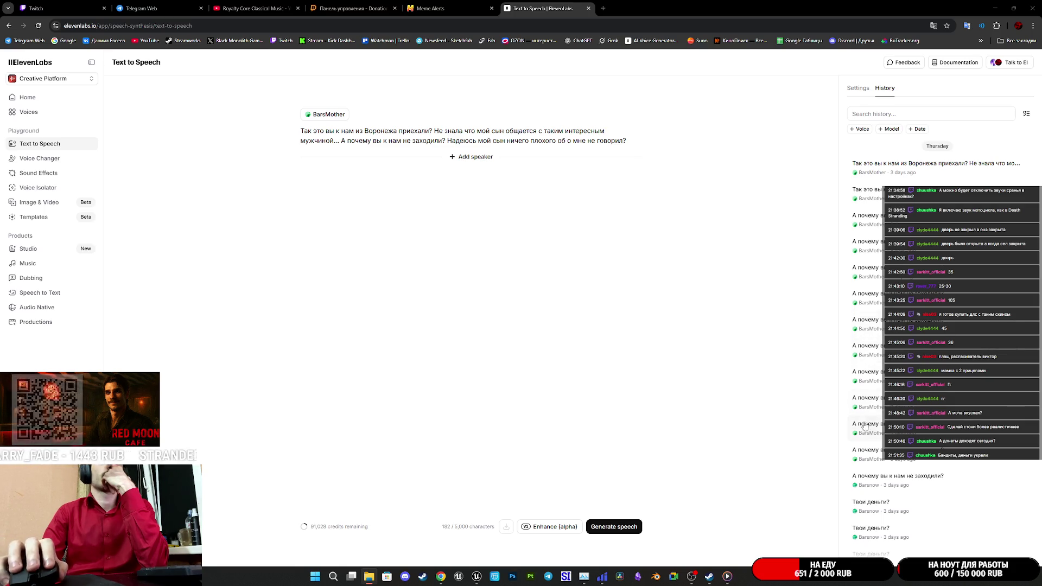
Scroll History to the November 13, 2025 entries and play the '[cry] Мне нужны деньги…' clip
scroll(937, 326, down, 2)
scroll(938, 326, down, 5)
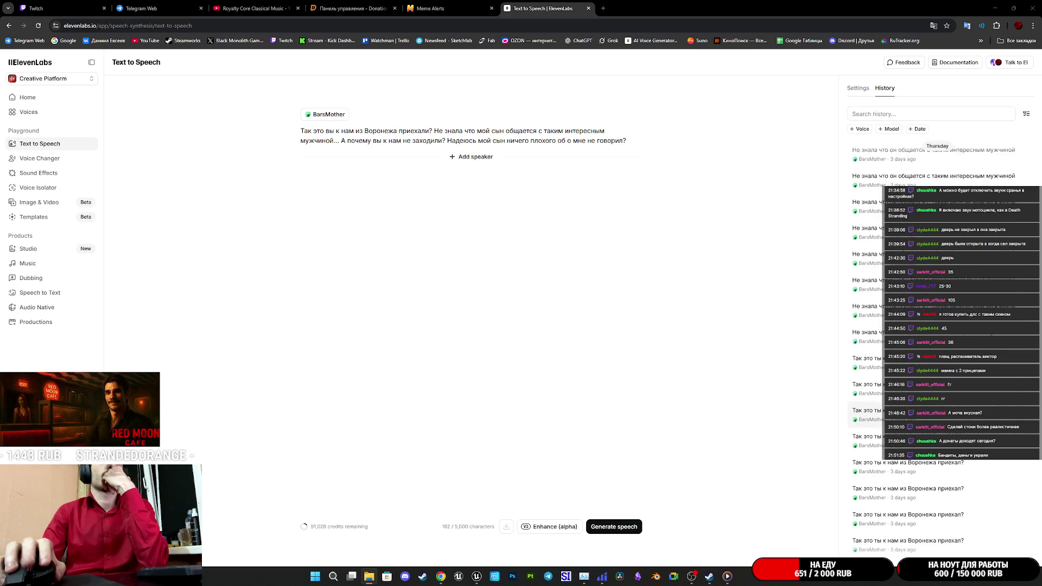
scroll(937, 326, down, 10)
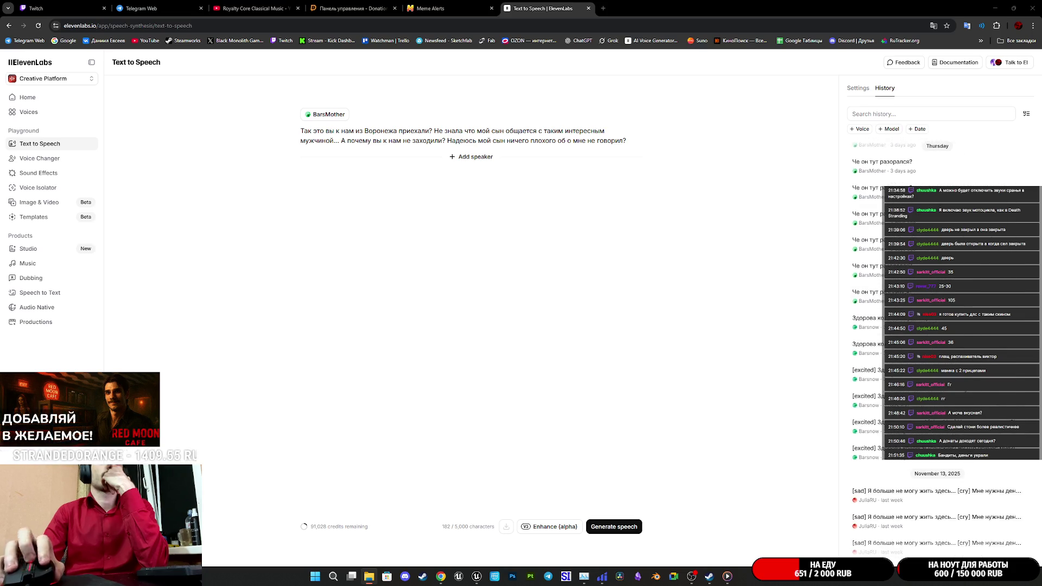
scroll(937, 356, down, 5)
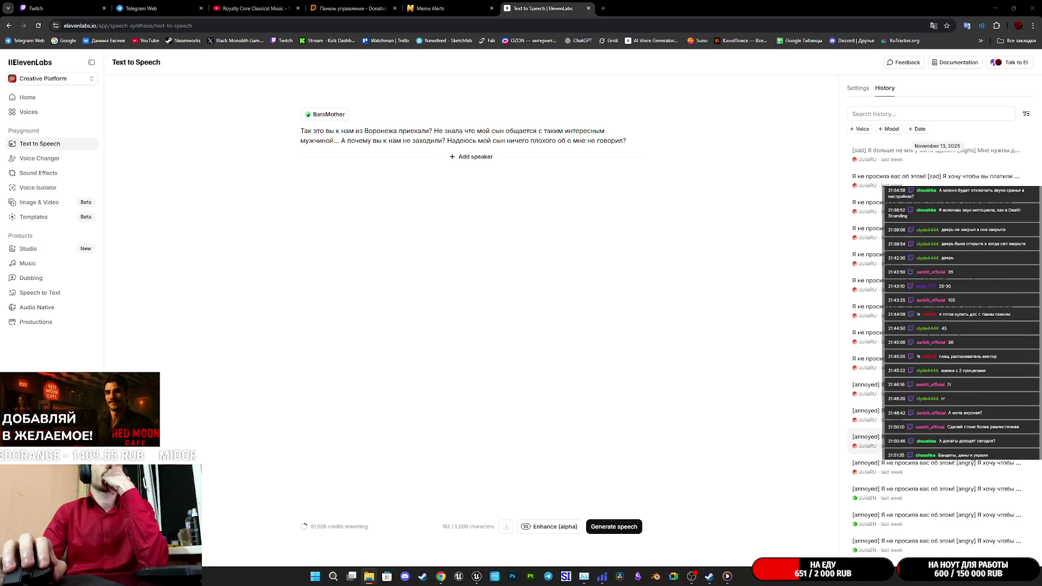
mouse_move(1008, 521)
scroll(993, 516, up, 5)
scroll(983, 547, down, 1)
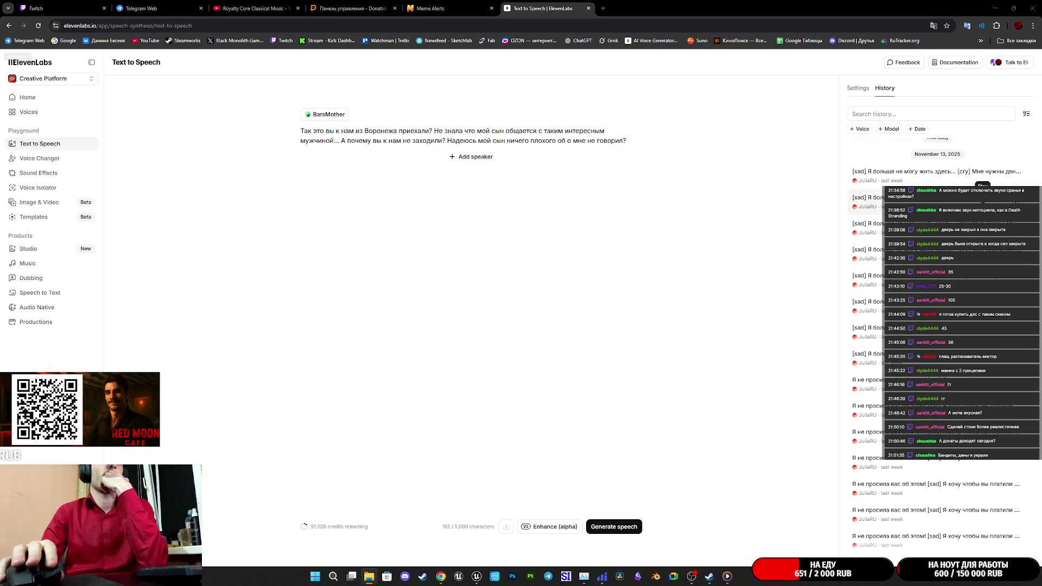
click(934, 201)
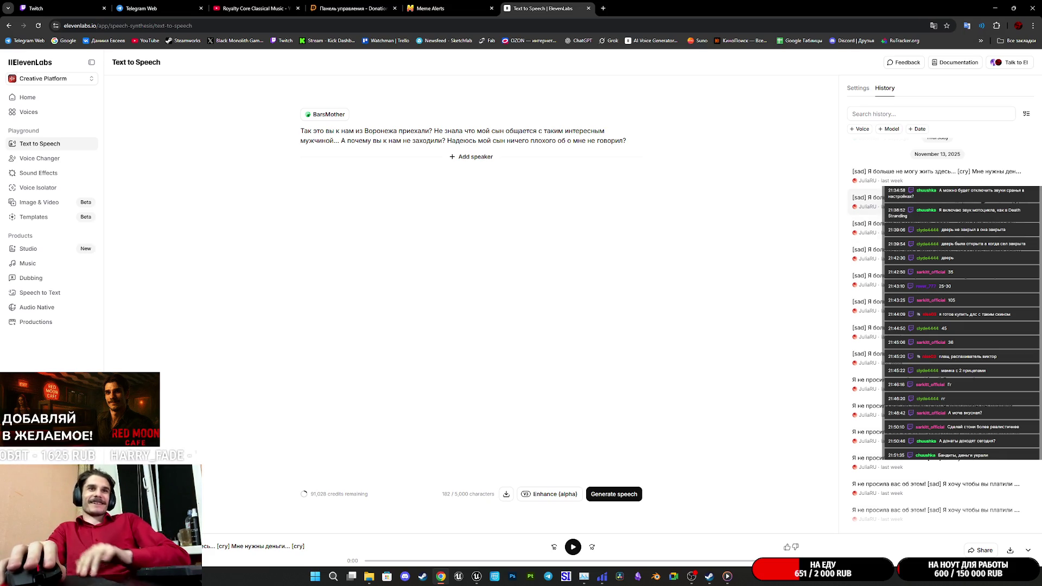
mouse_move(868, 185)
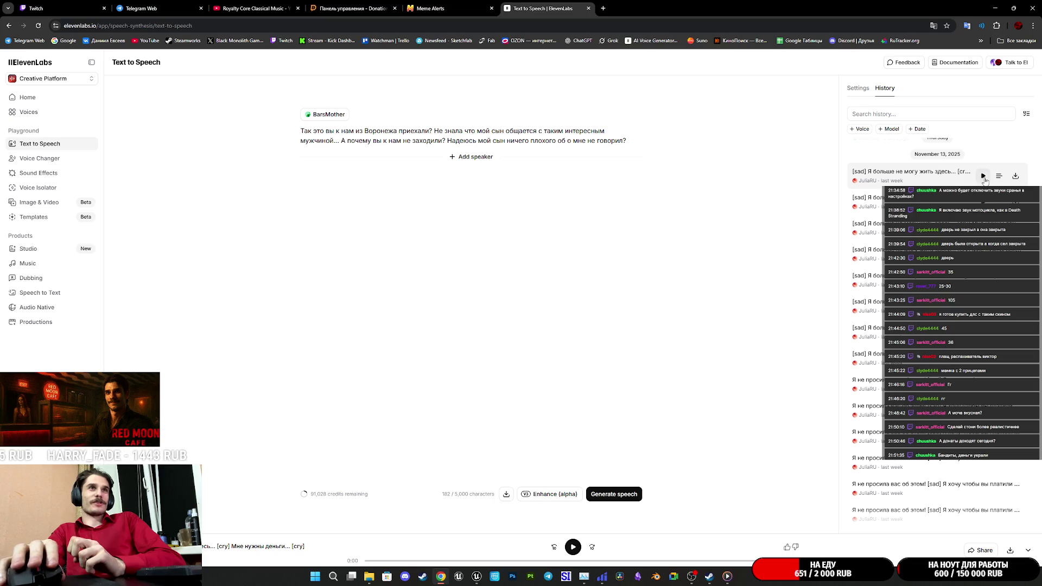
click(983, 176)
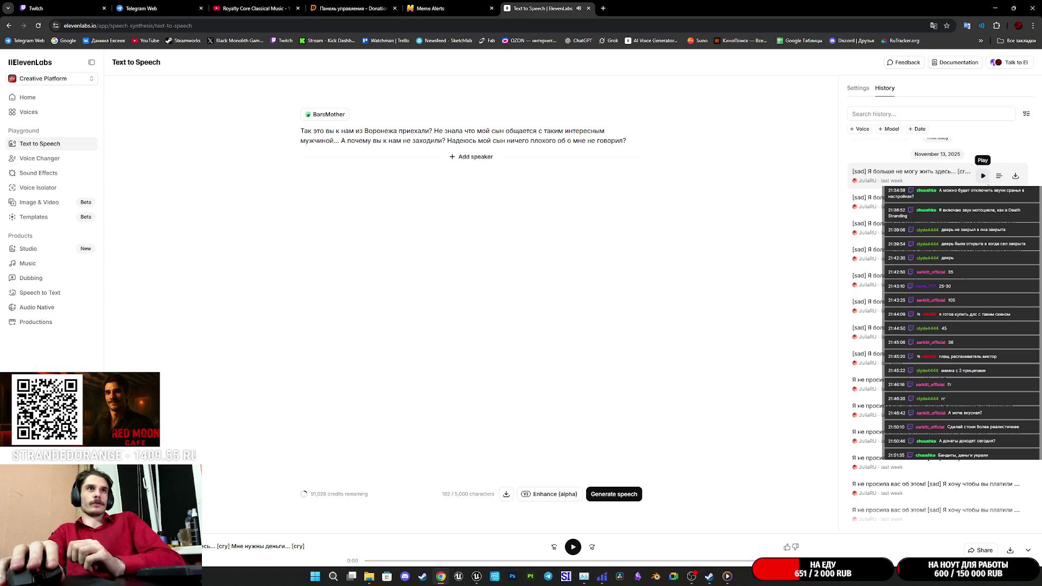
key(space)
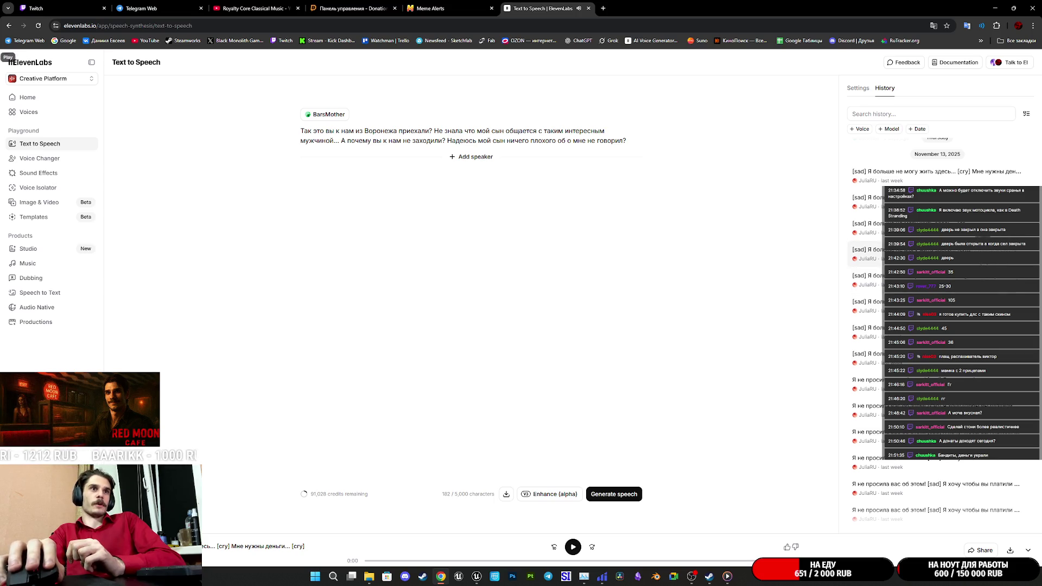
scroll(934, 326, down, 6)
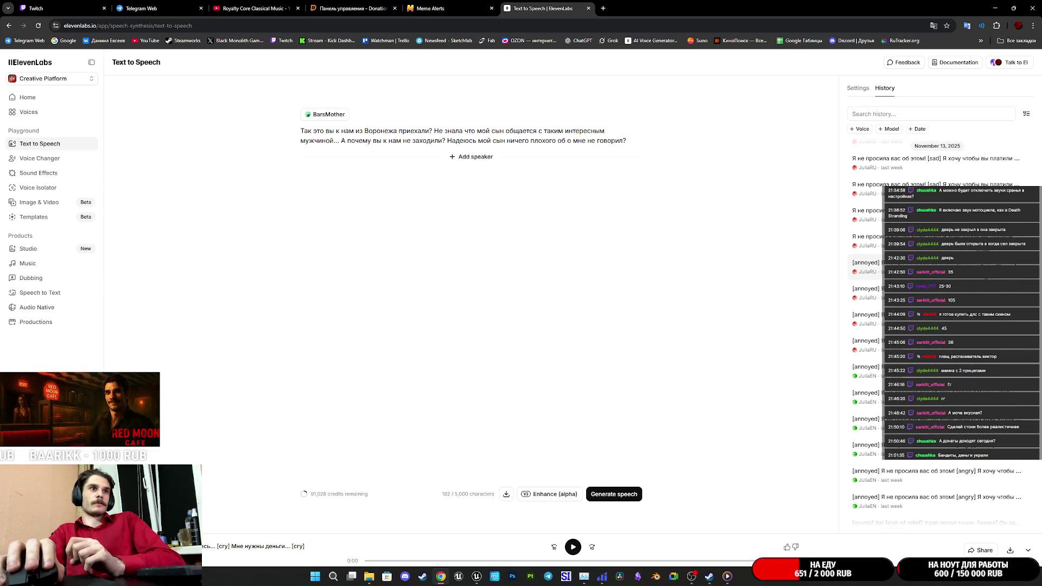
scroll(934, 325, down, 3)
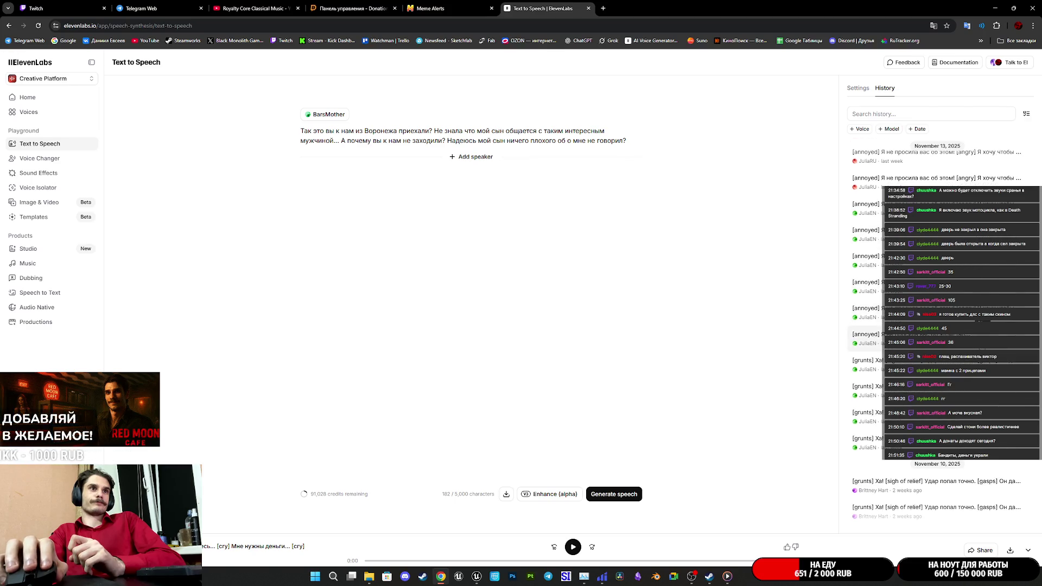
scroll(933, 326, down, 2)
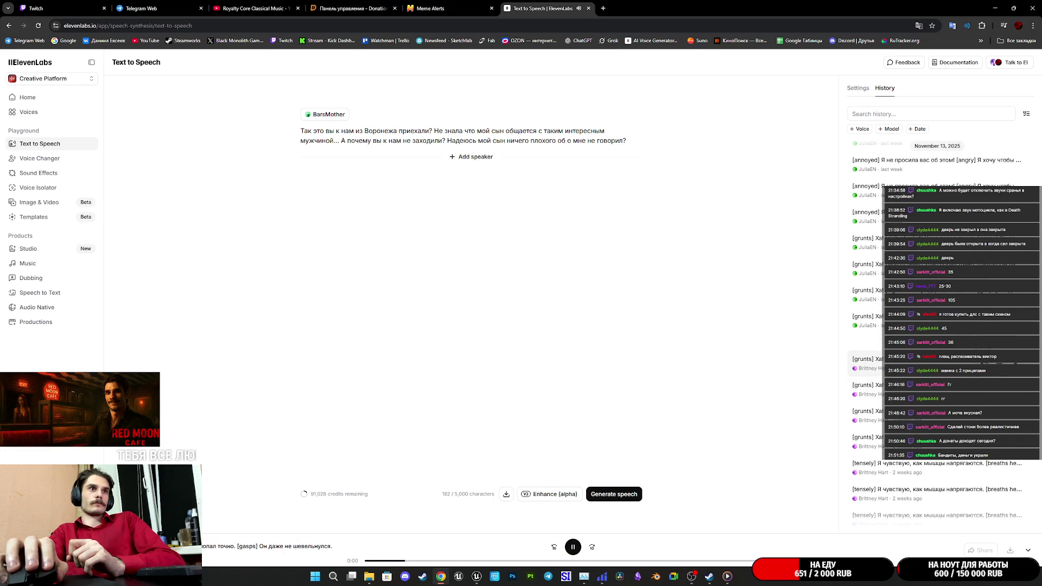
key(space)
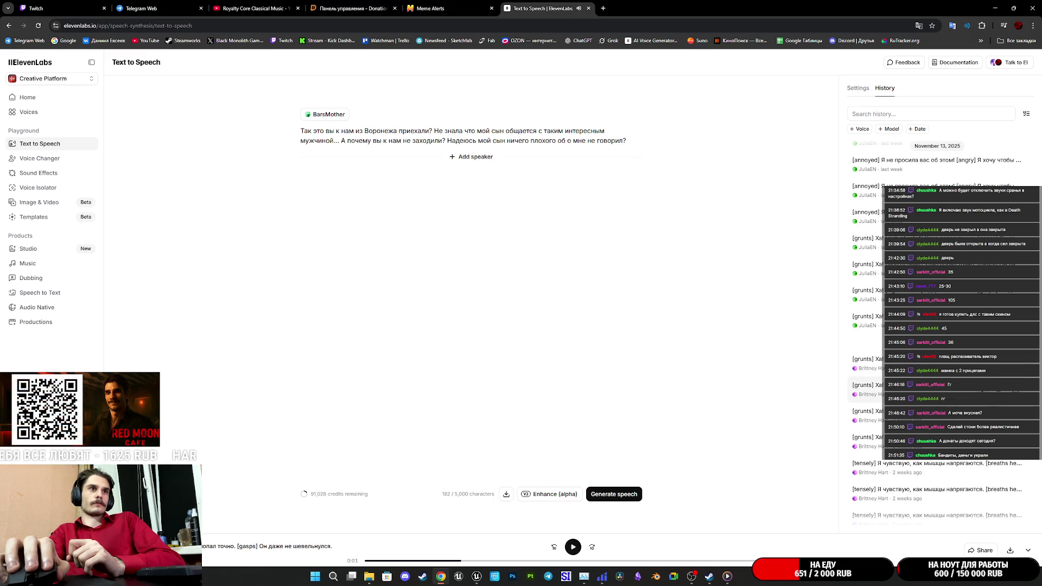
scroll(868, 454, down, 3)
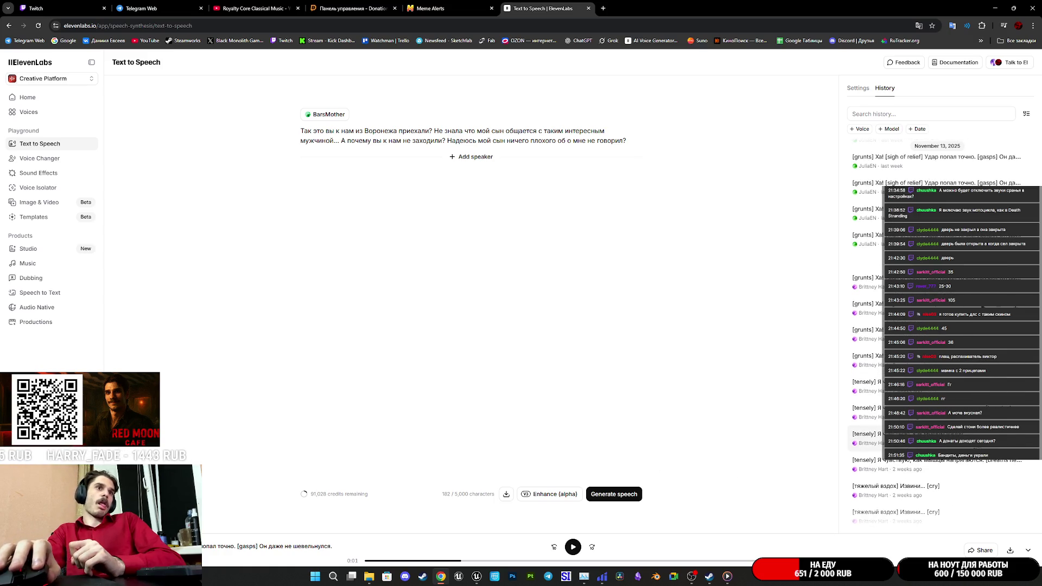
click(983, 465)
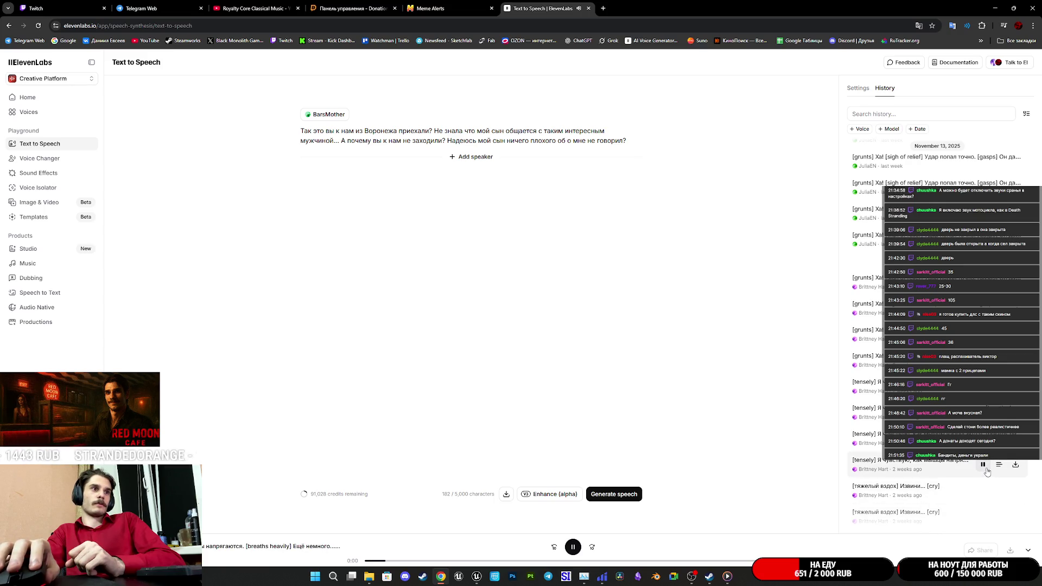
click(983, 466)
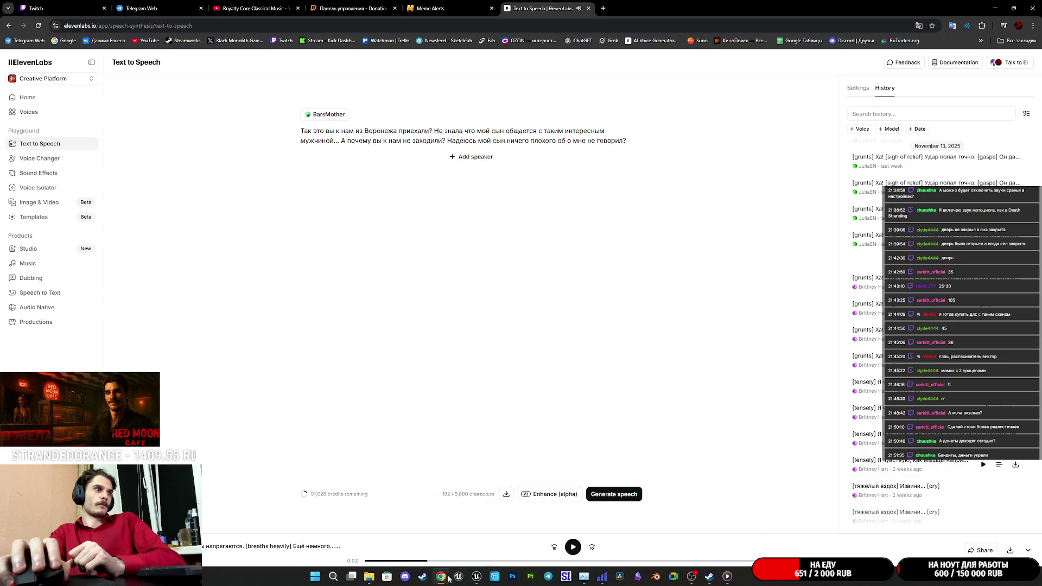
click(505, 560)
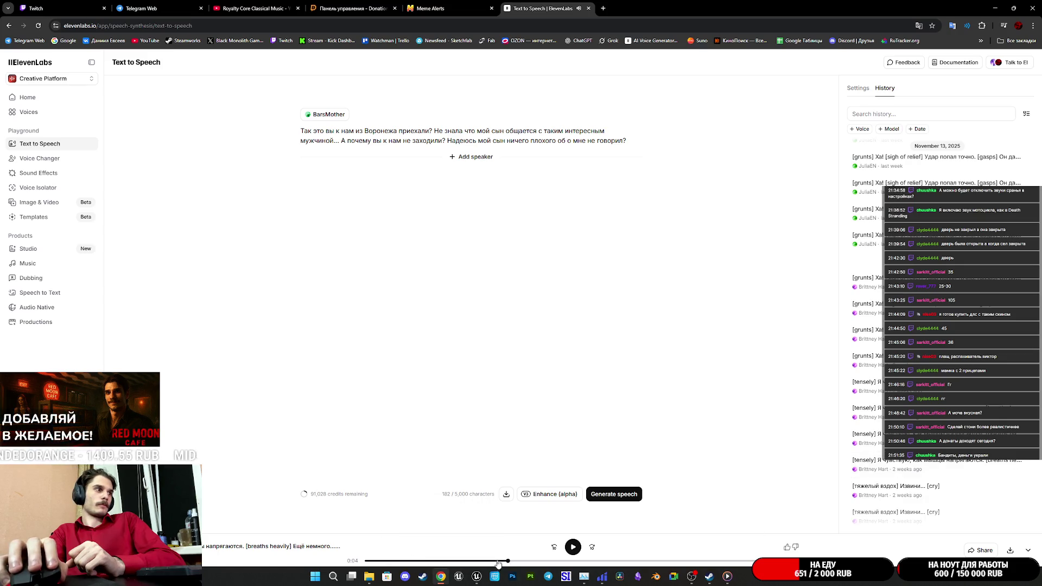
click(573, 547)
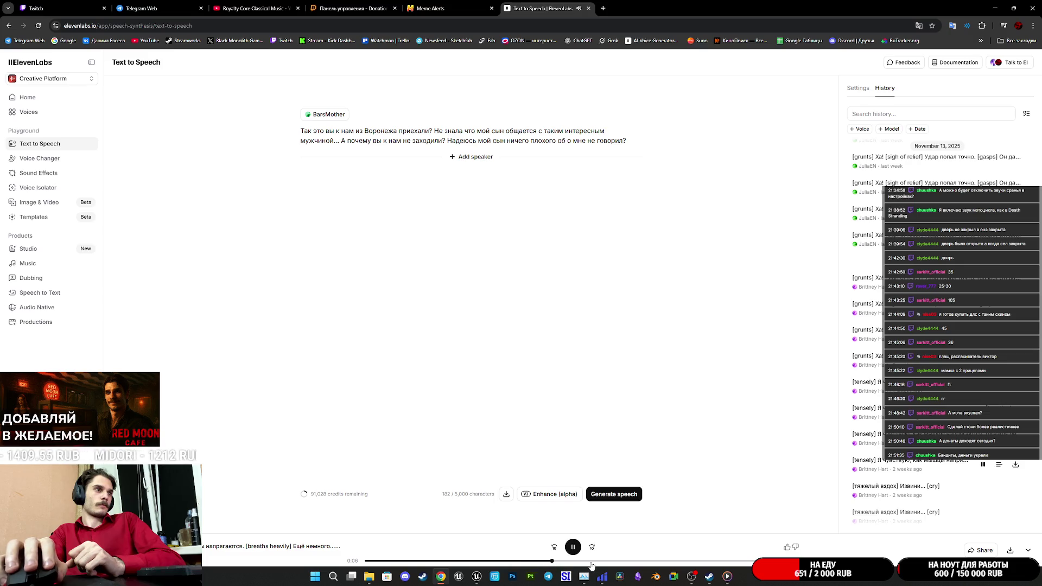
click(573, 547)
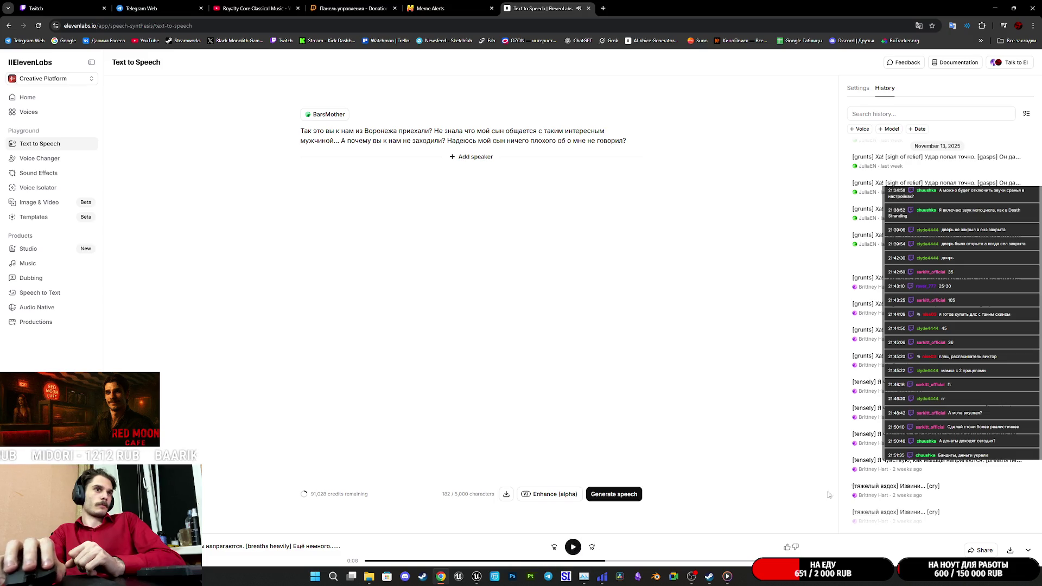
scroll(939, 331, down, 1)
Audition several older history clips, including a sighing voice clip, to compare them
scroll(939, 407, down, 1)
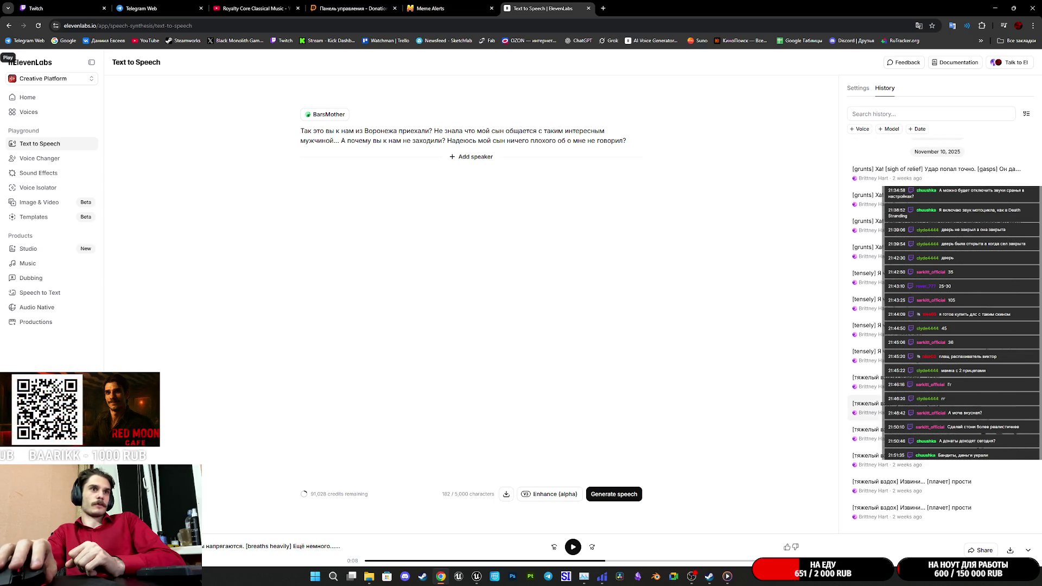
click(984, 462)
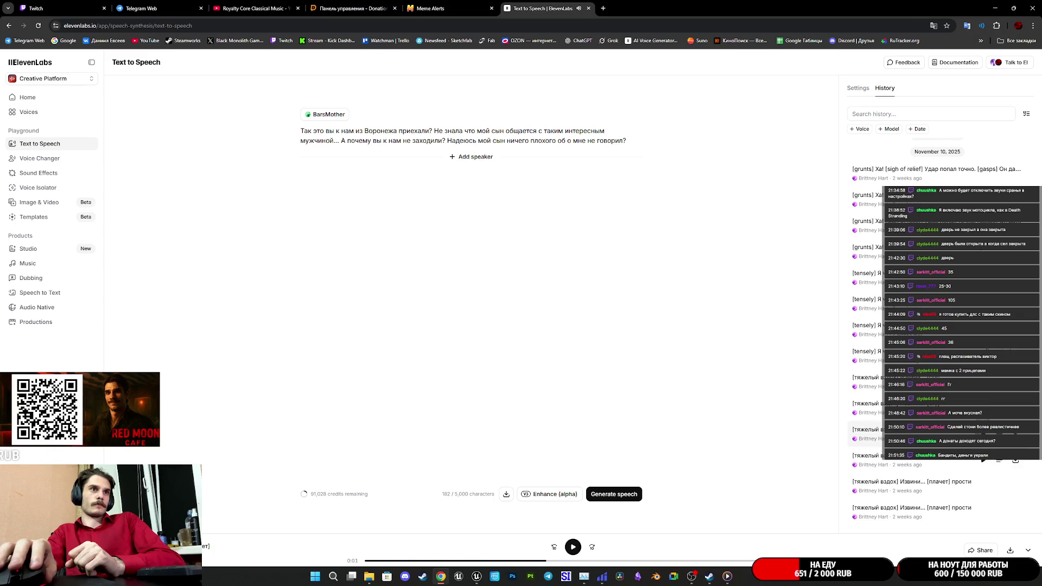
scroll(956, 407, down, 3)
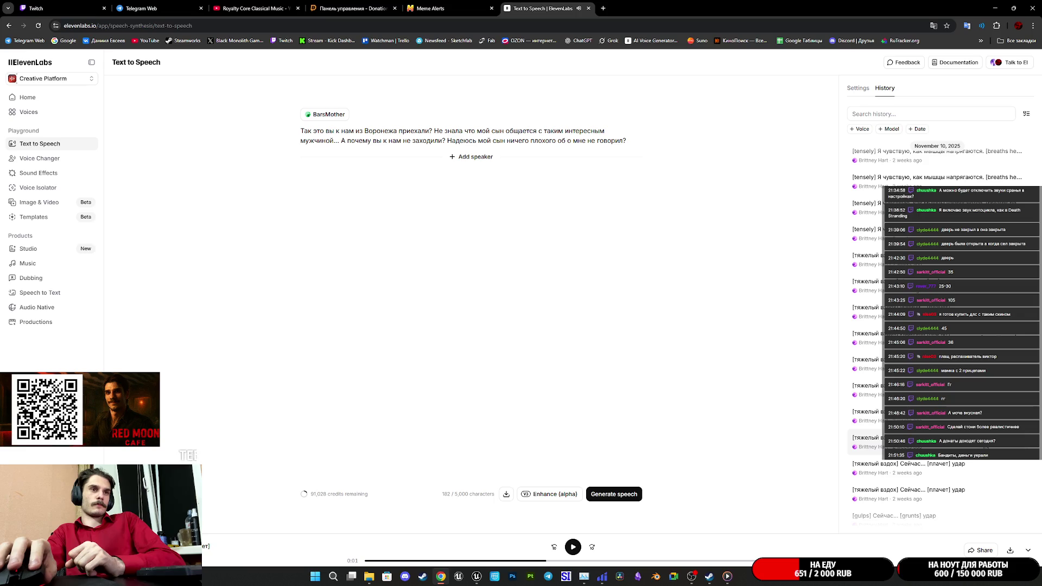
scroll(939, 326, down, 7)
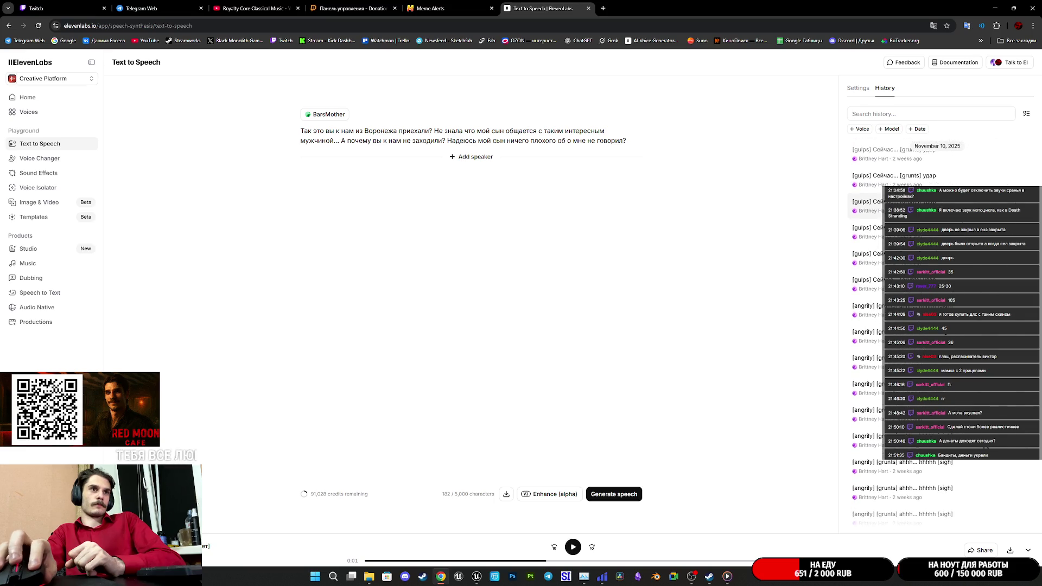
click(869, 414)
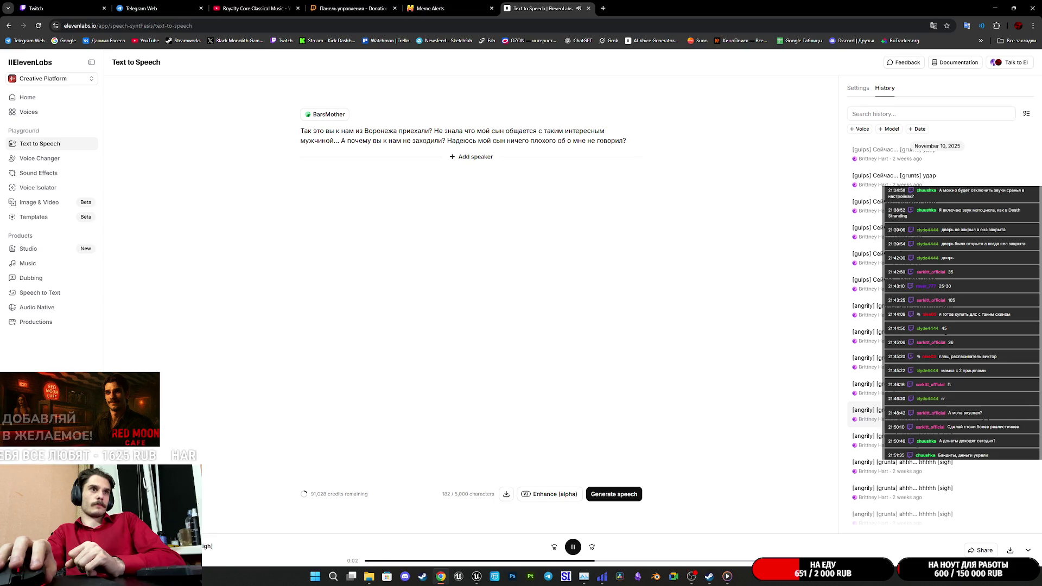
click(984, 391)
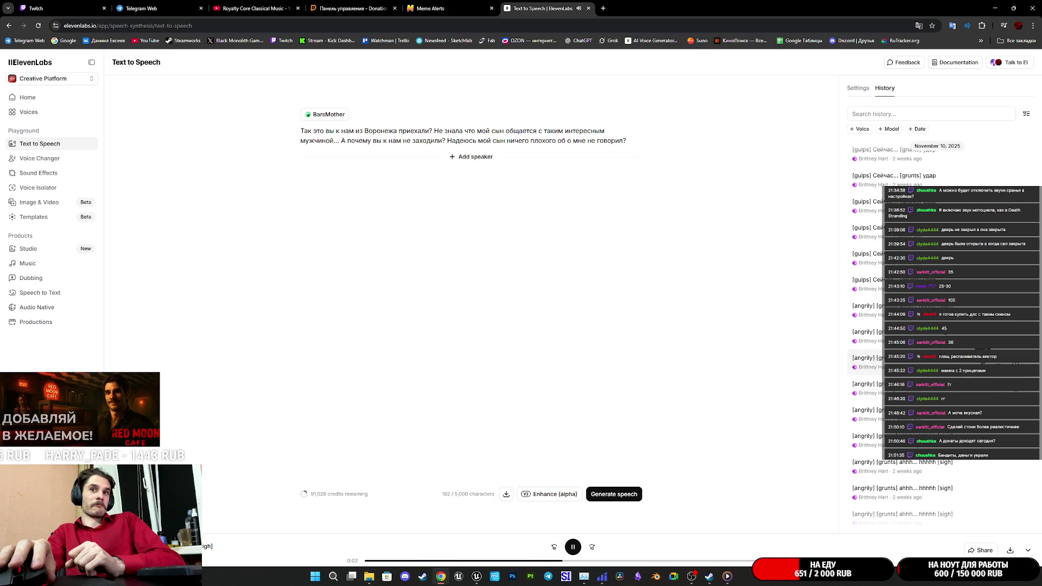
click(984, 362)
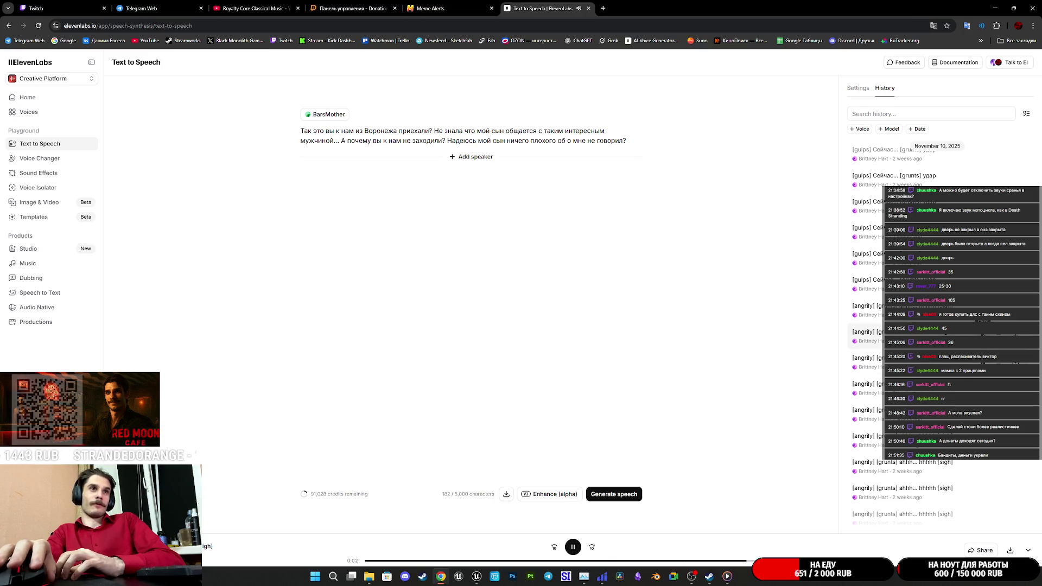
click(984, 336)
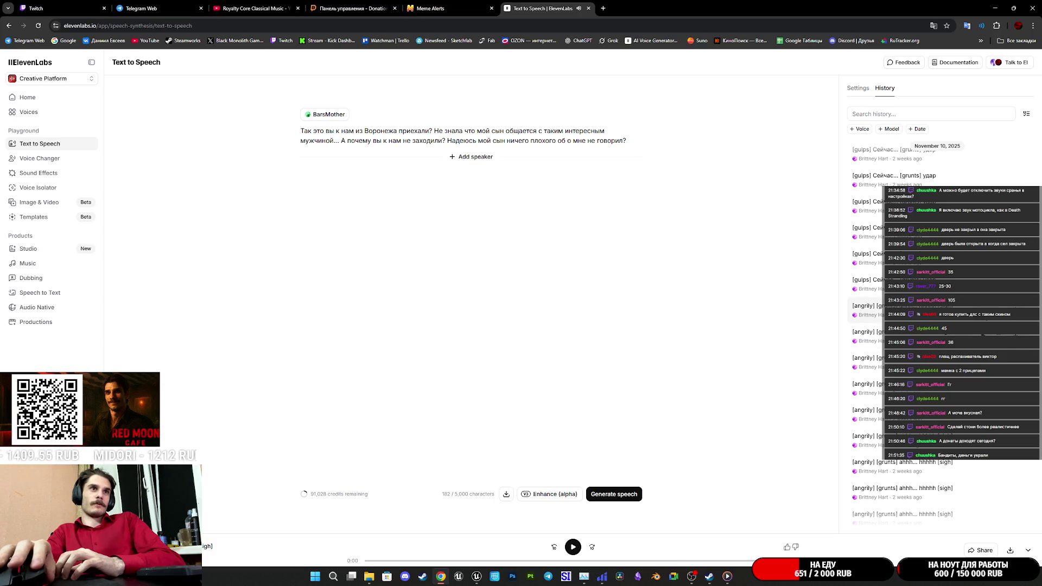
click(984, 336)
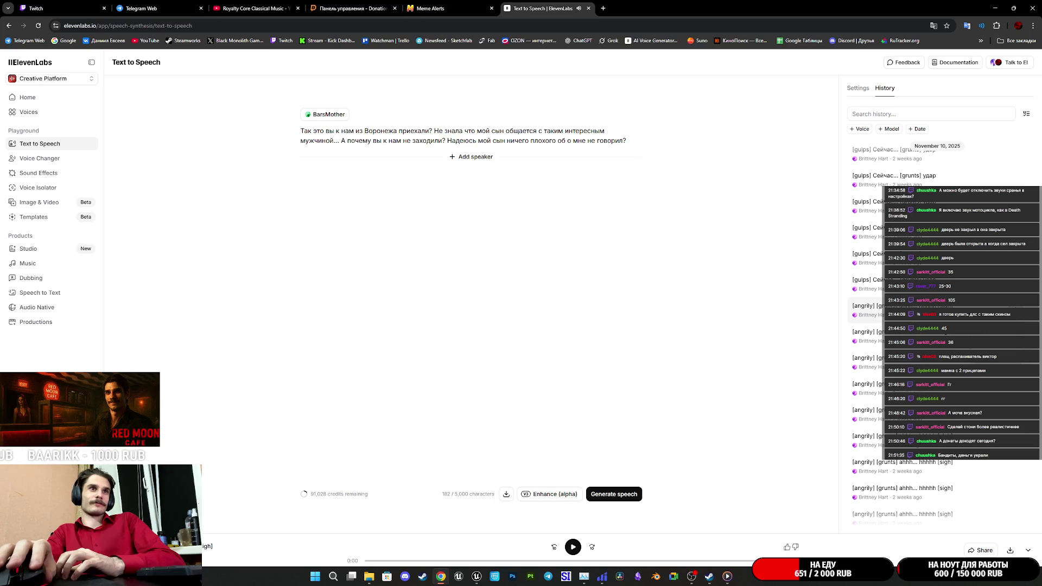
Save the chosen voice clip as a WAV file
click(415, 248)
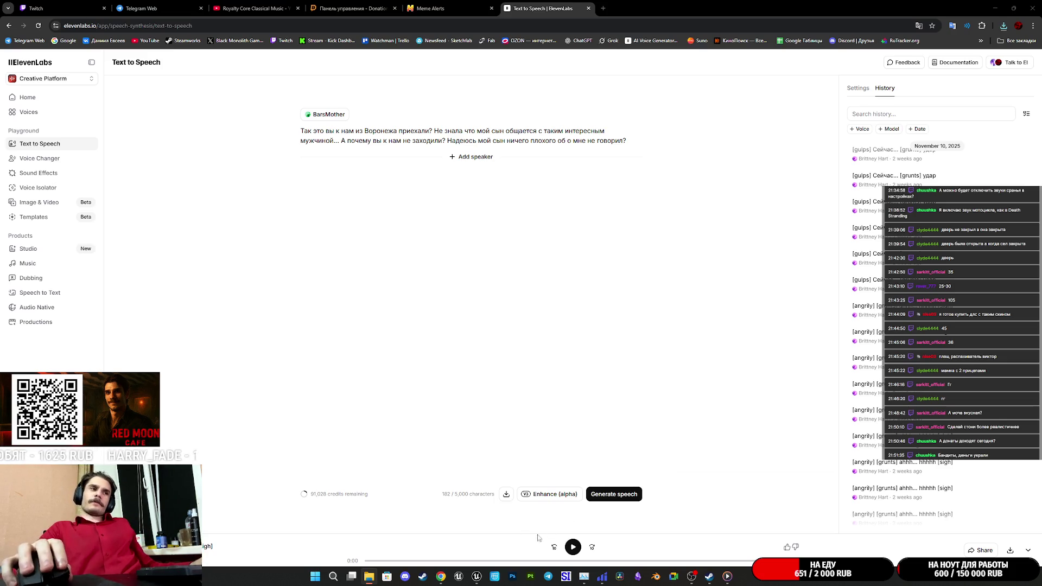
mouse_move(597, 585)
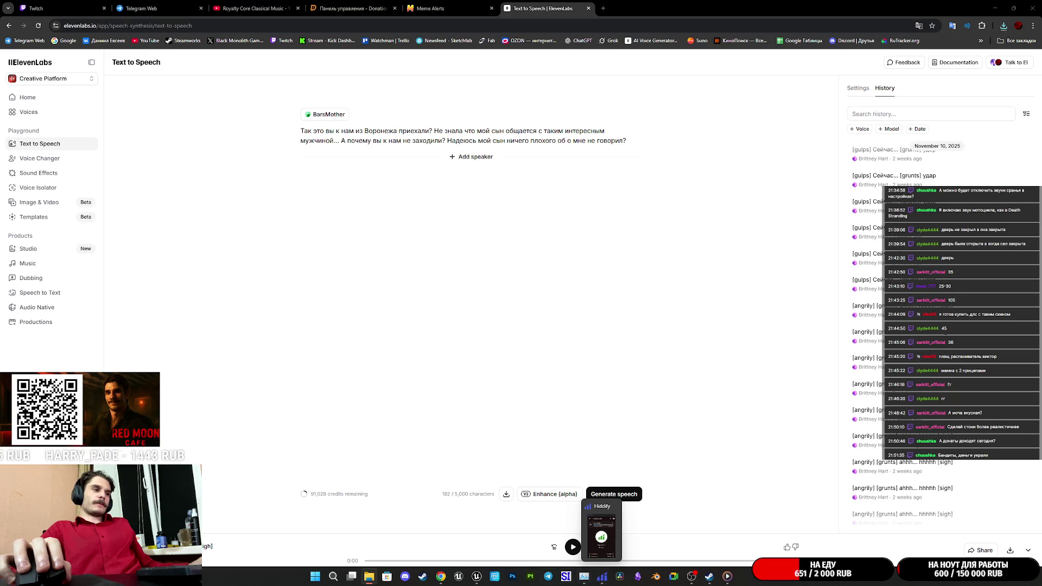
mouse_move(477, 582)
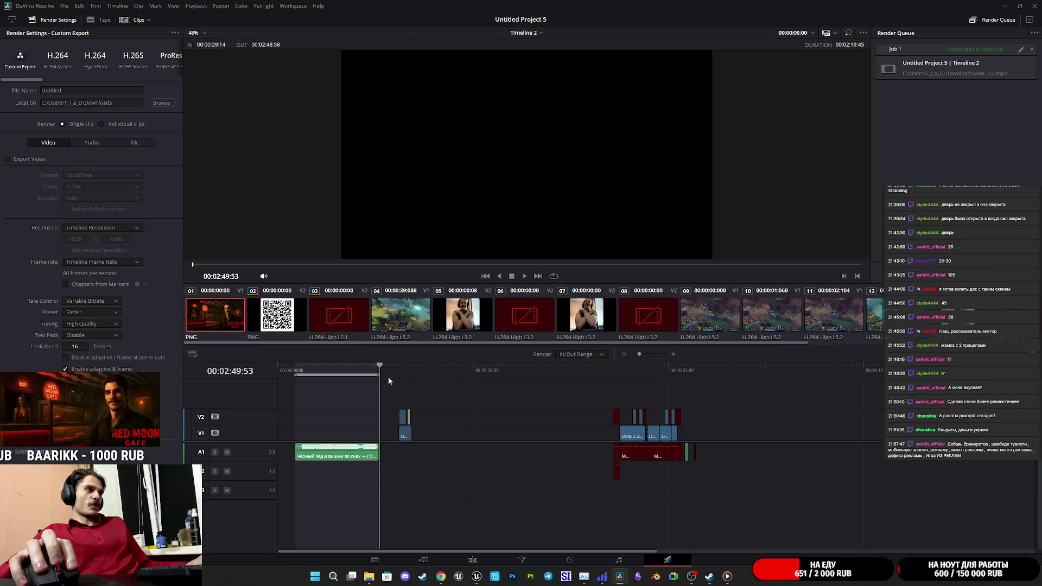
Preview later clips on Untitled Project 5's Timeline 2, then bring up the File menu
click(621, 370)
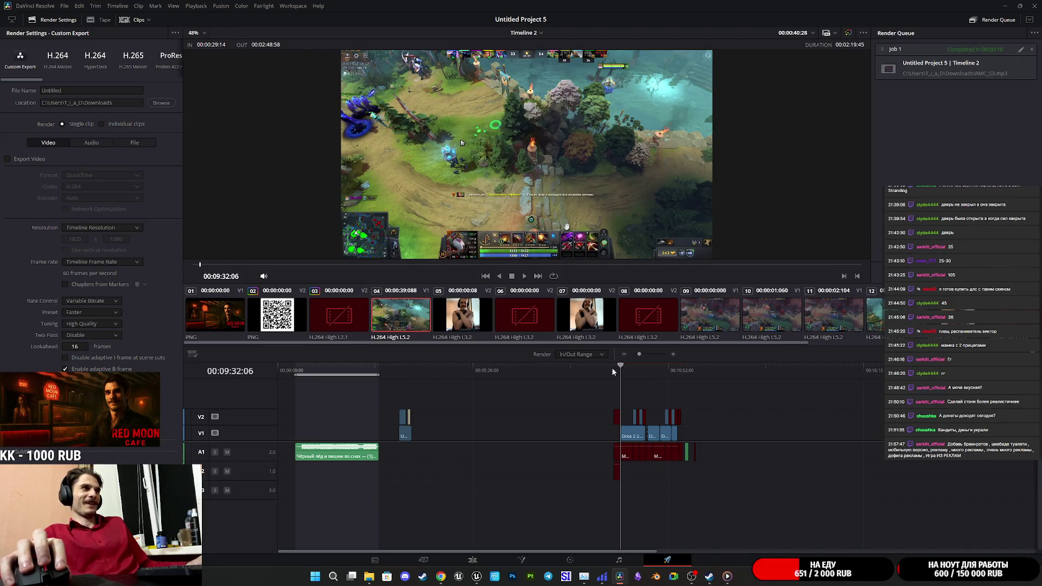
click(387, 369)
scroll(453, 391, up, 3)
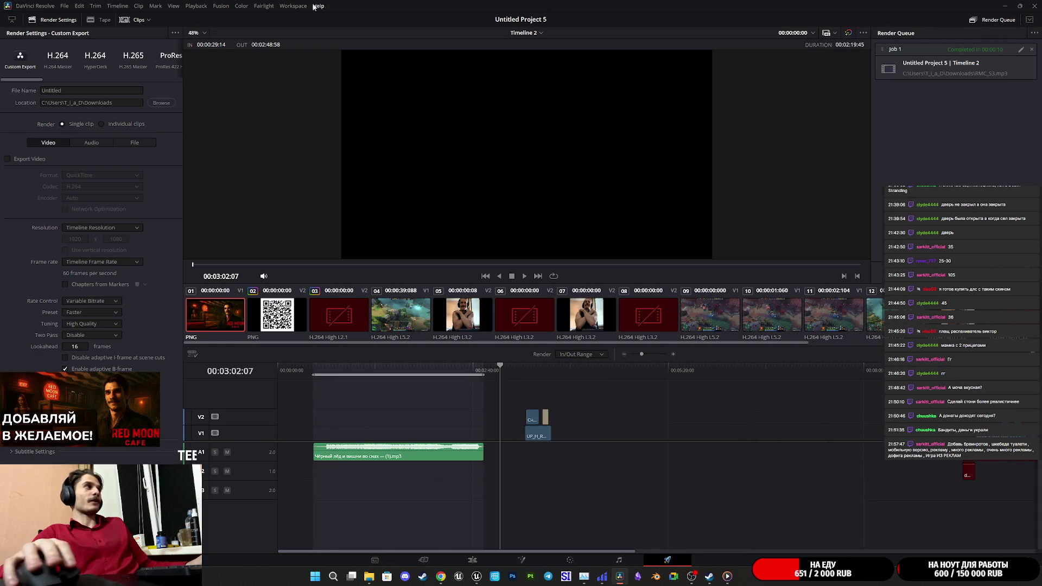
click(64, 6)
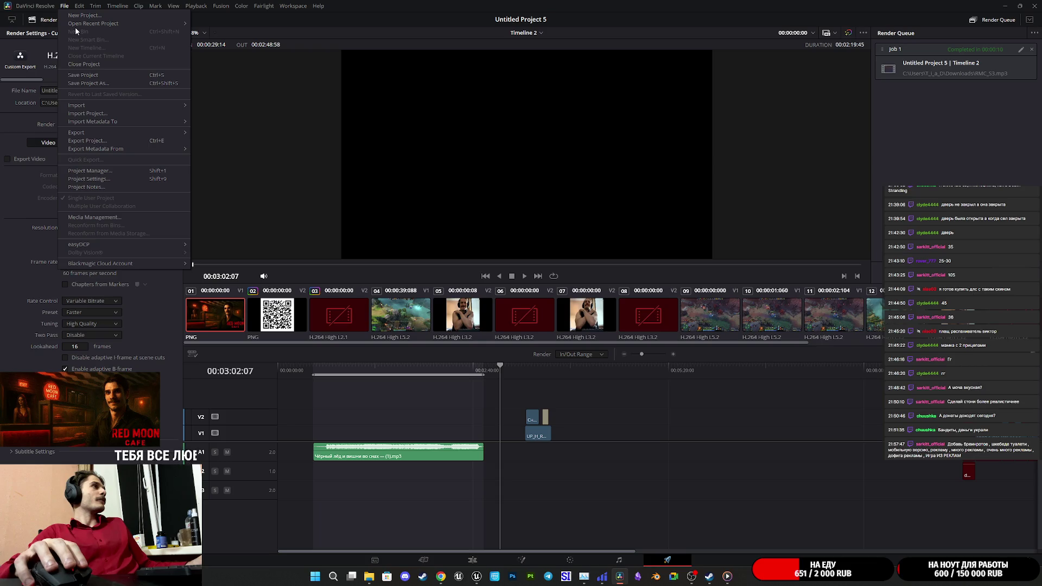
Open Untitled Project 4, then Untitled Project 2, via File > Open Recent Project
mouse_move(109, 24)
click(244, 34)
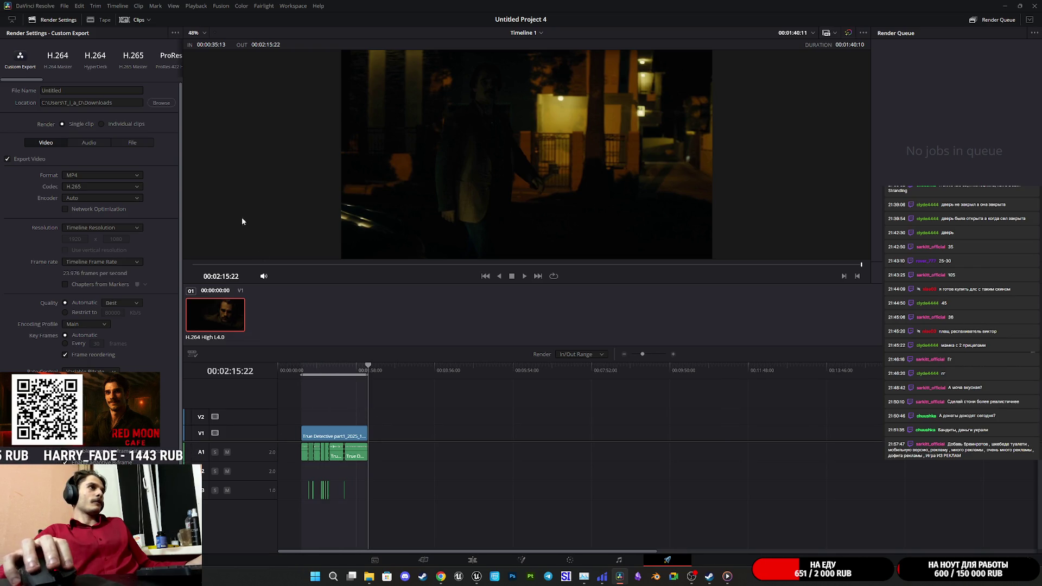
click(64, 6)
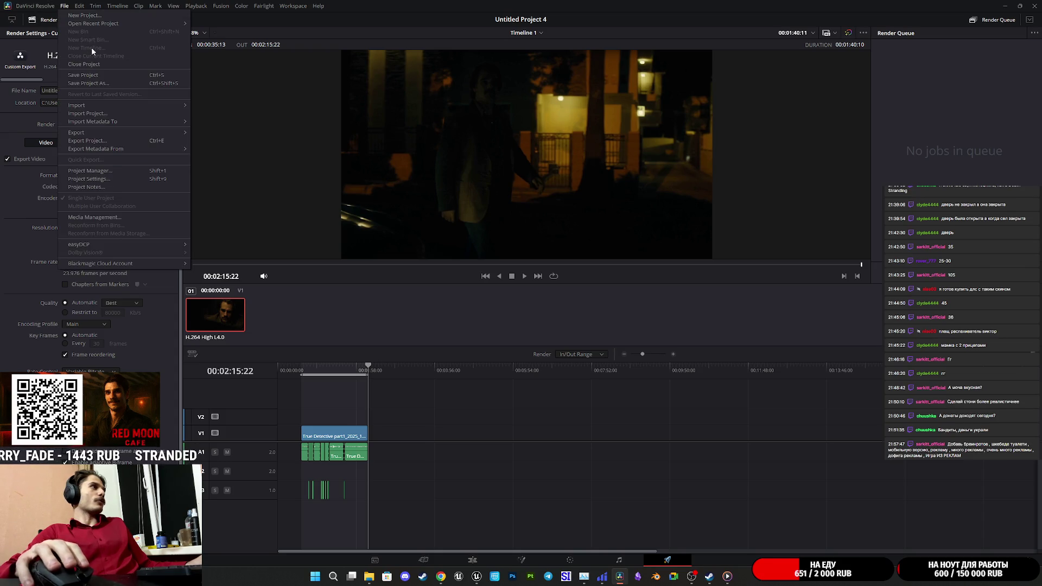
mouse_move(116, 22)
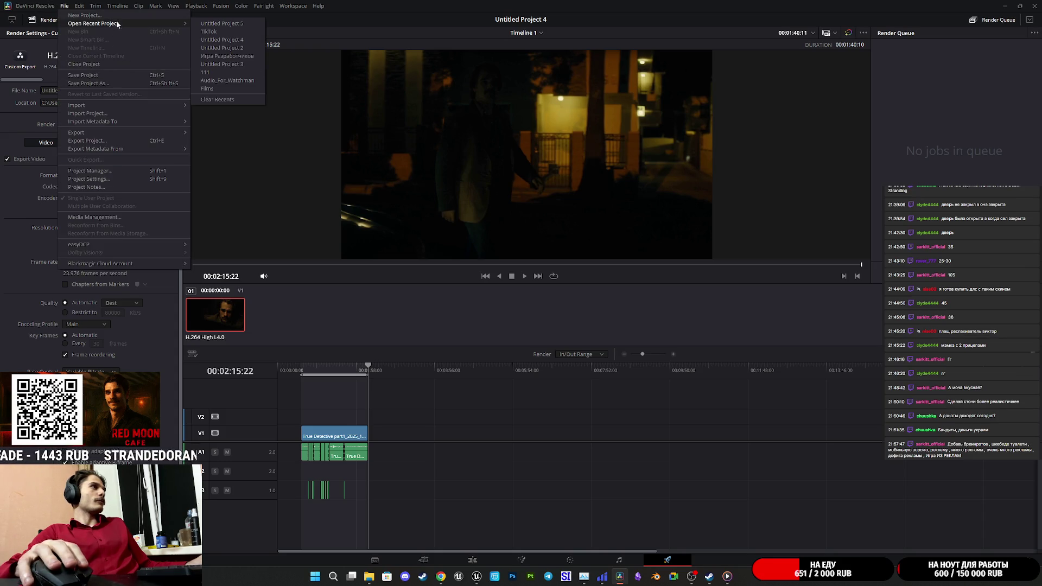
click(249, 48)
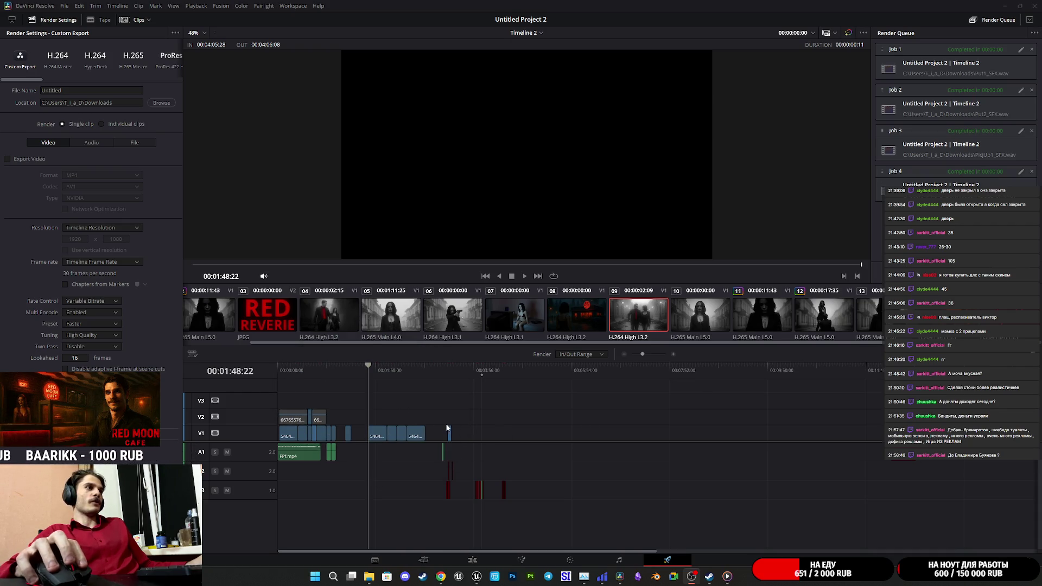
Scrub the start of Timeline 2 to the RED REVERIE title frame and play it briefly
scroll(410, 463, down, 1)
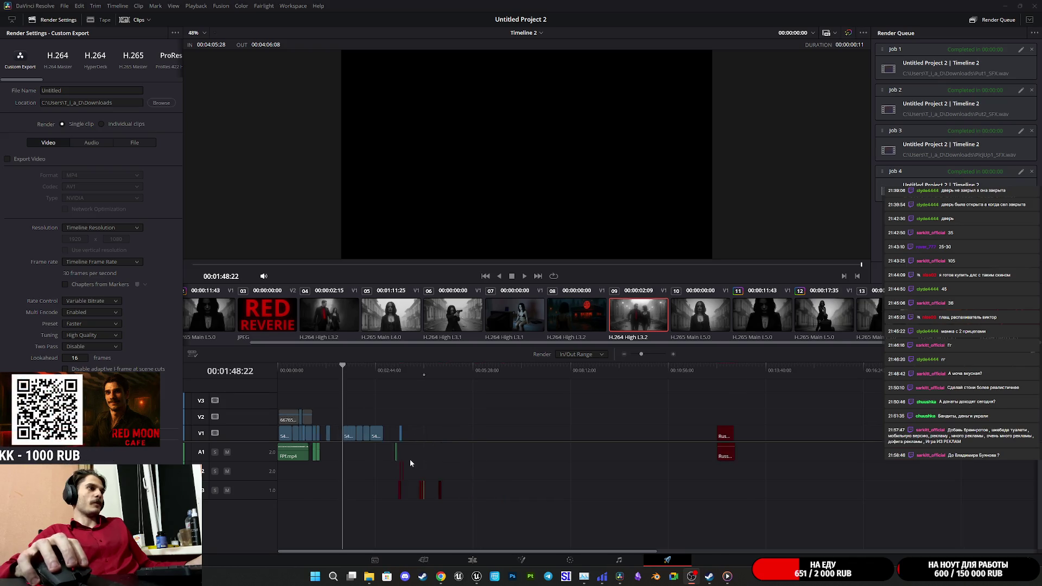
scroll(410, 458, up, 3)
click(379, 373)
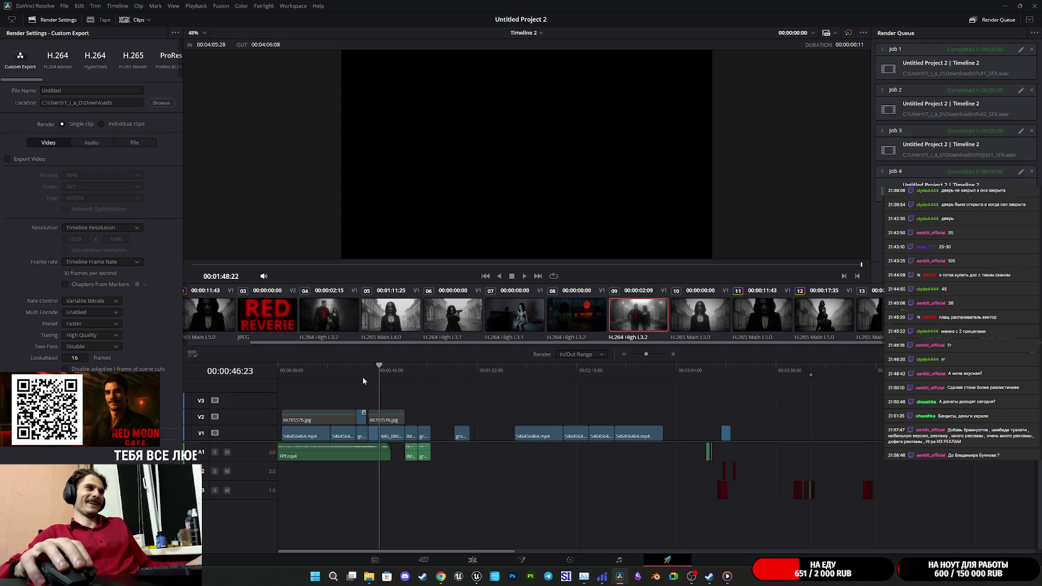
click(361, 366)
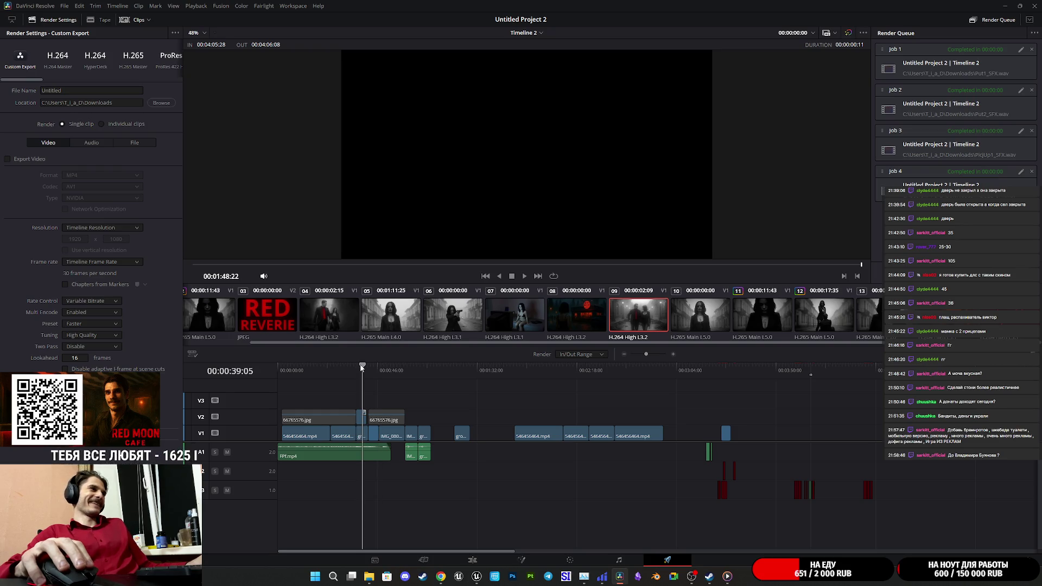
scroll(357, 405, up, 3)
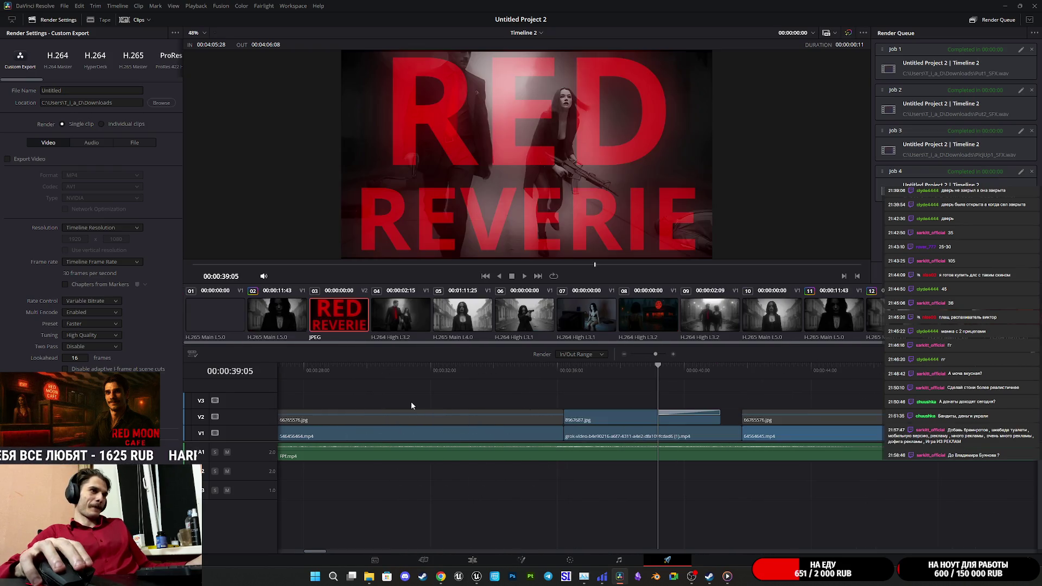
scroll(412, 405, down, 3)
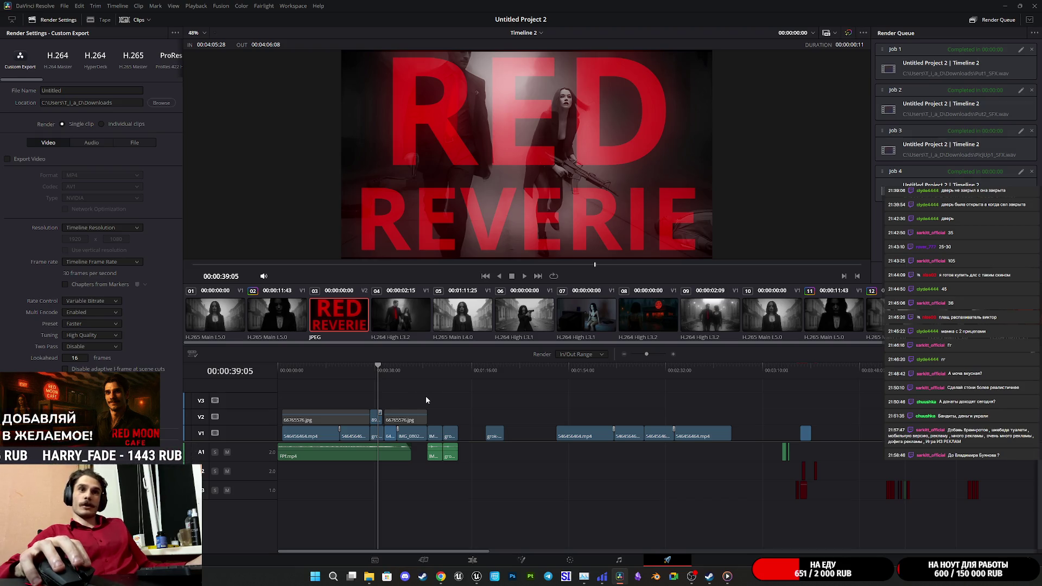
click(301, 373)
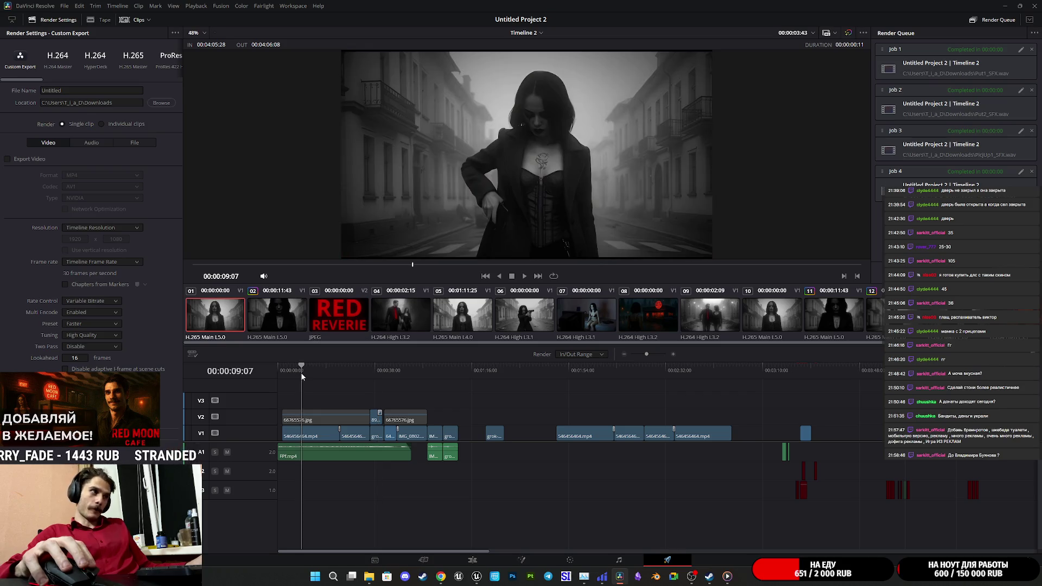
click(322, 376)
drag(322, 376, 366, 370)
key(space)
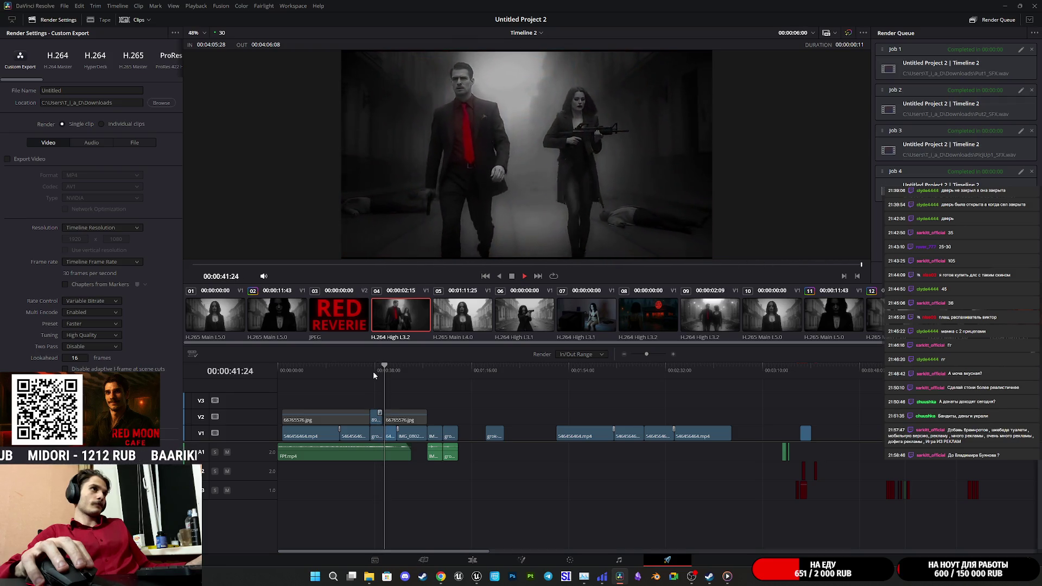
key(space)
Jump the playhead through 0:52, 1:13, 1:49 and 3:17, settling at 3:03 in view
click(408, 372)
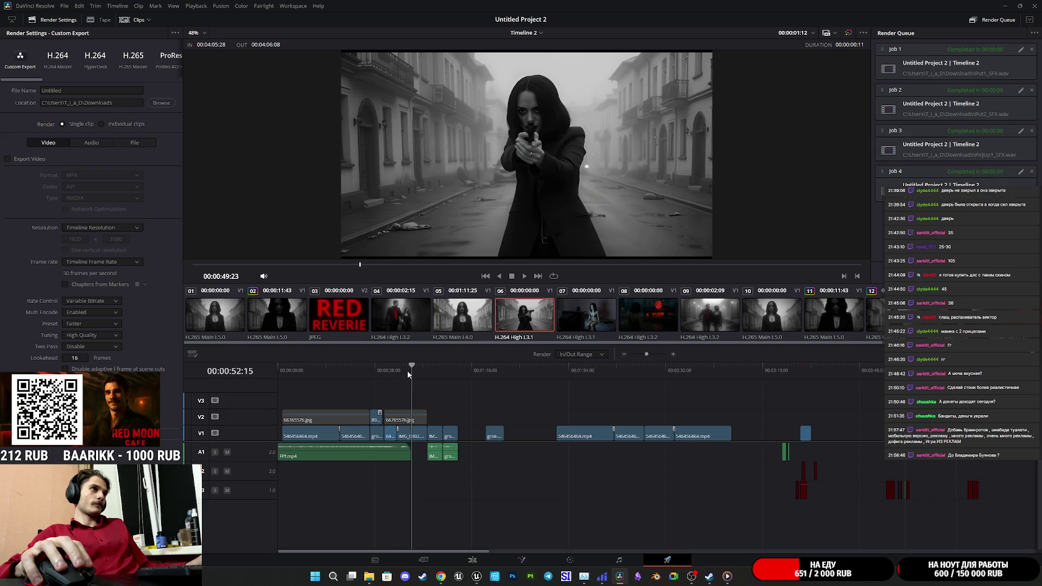
click(464, 368)
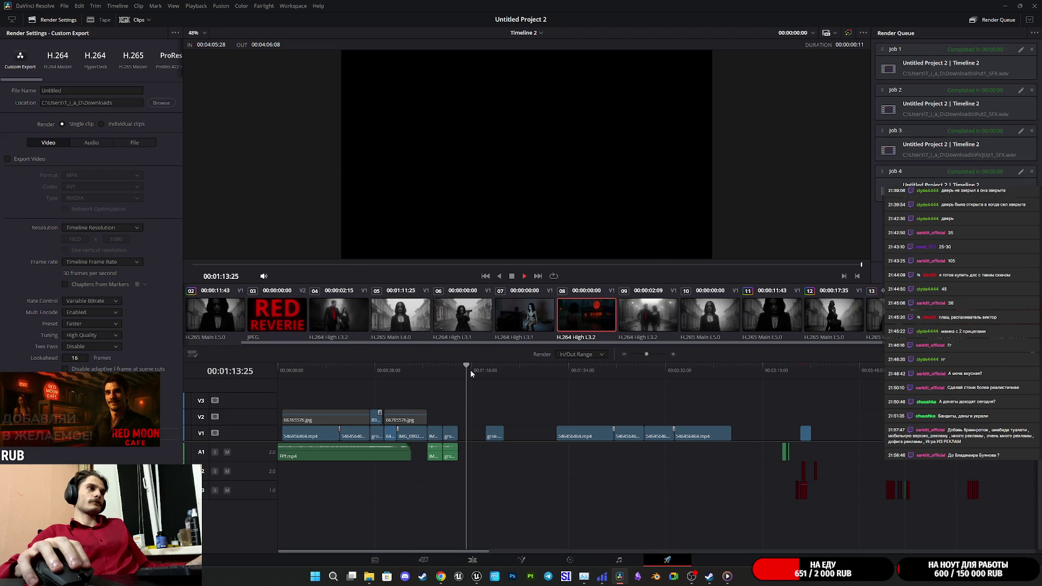
scroll(494, 390, down, 3)
click(440, 369)
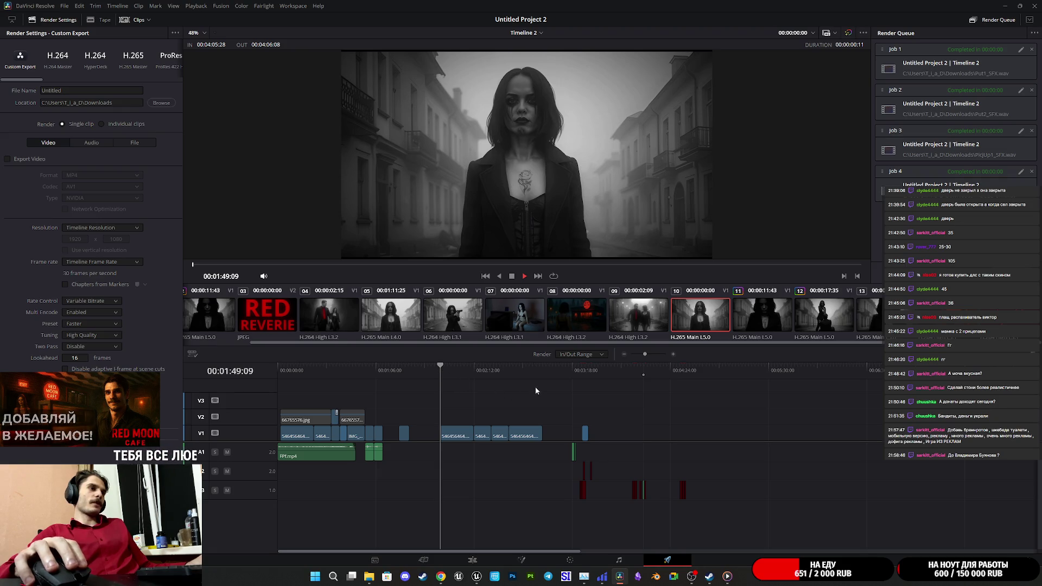
click(572, 369)
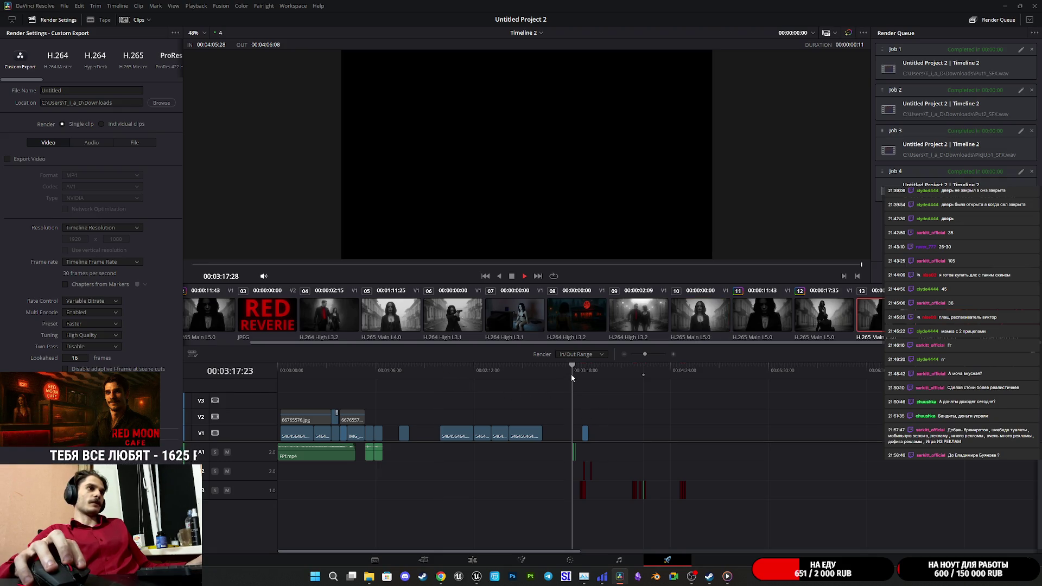
click(551, 371)
scroll(586, 397, up, 3)
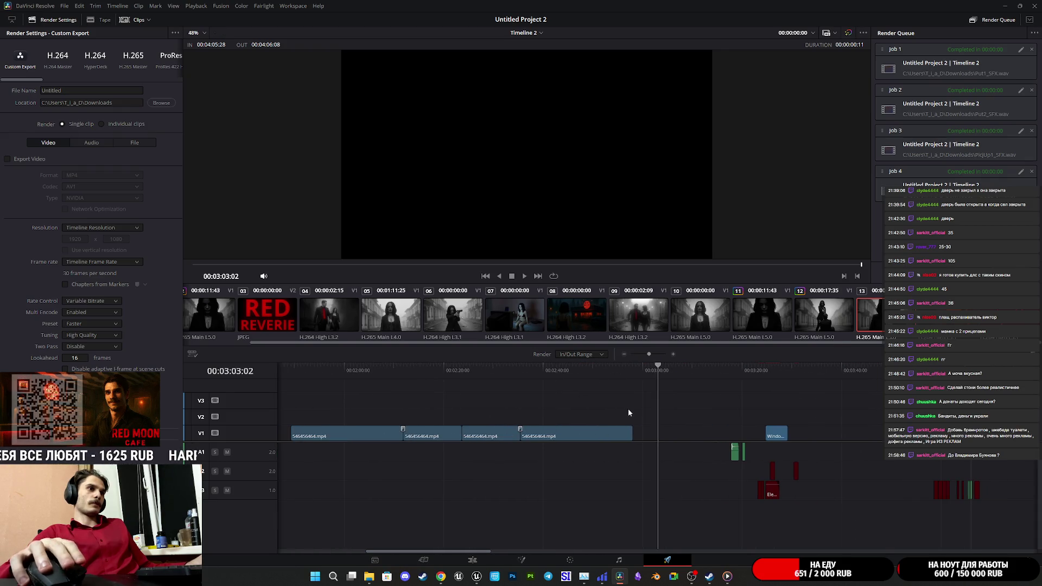
scroll(625, 410, right, 5)
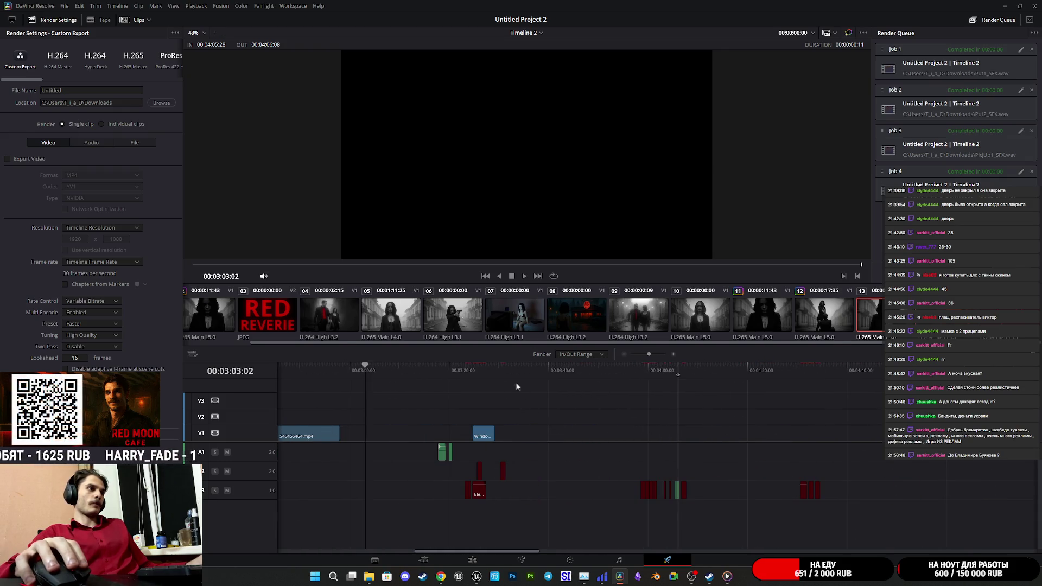
On the Edit page, play the existing sound clip and park the playhead at 3:32:12
click(471, 564)
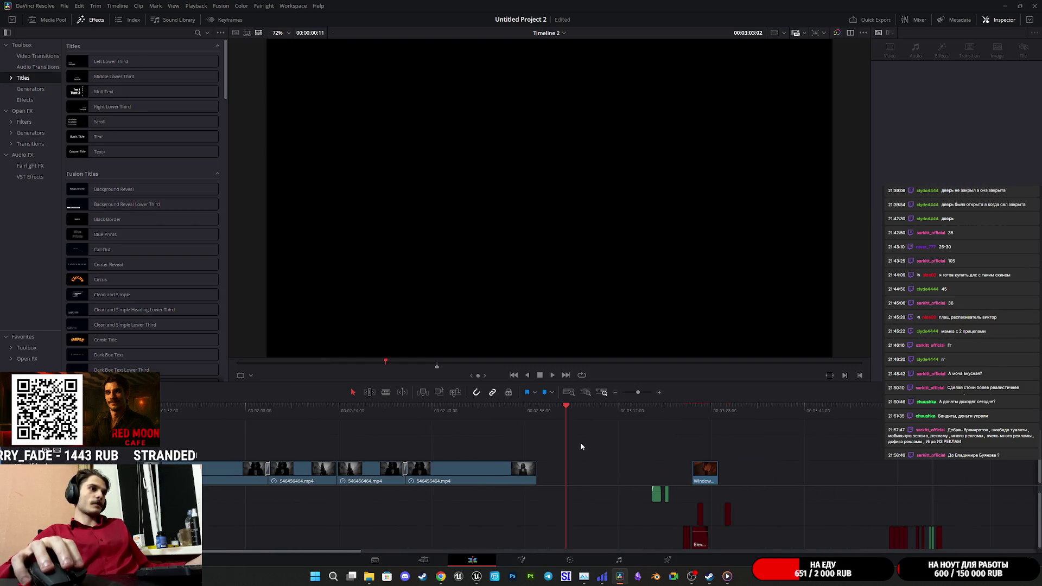
scroll(623, 438, right, 3)
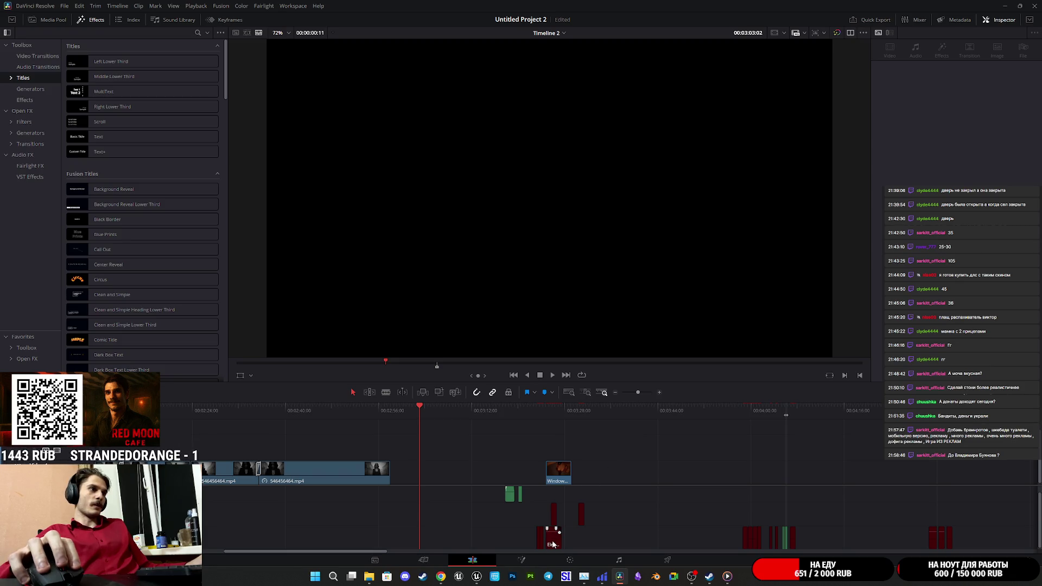
click(553, 544)
click(552, 409)
key(space)
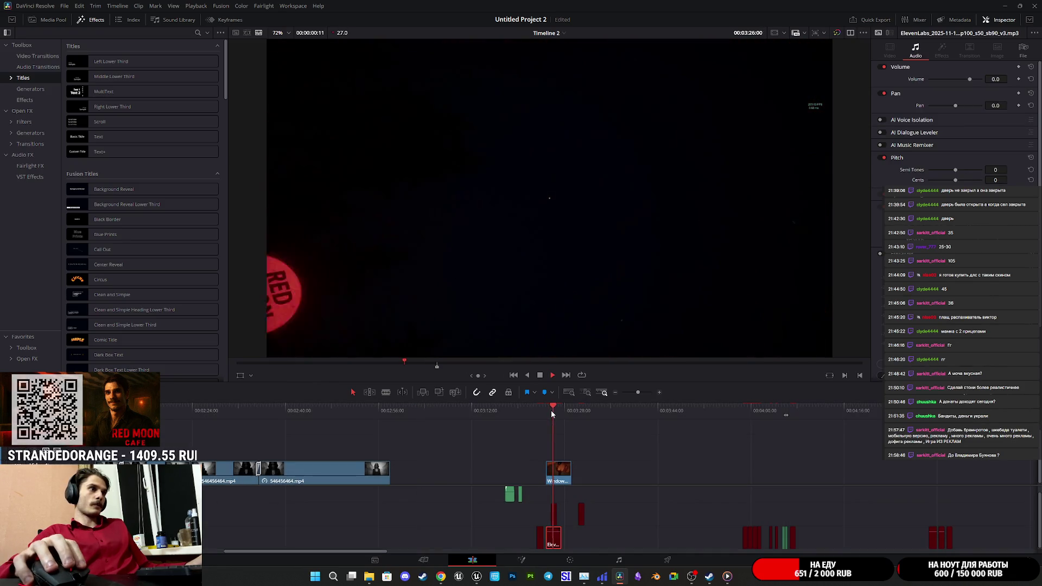
scroll(598, 467, up, 3)
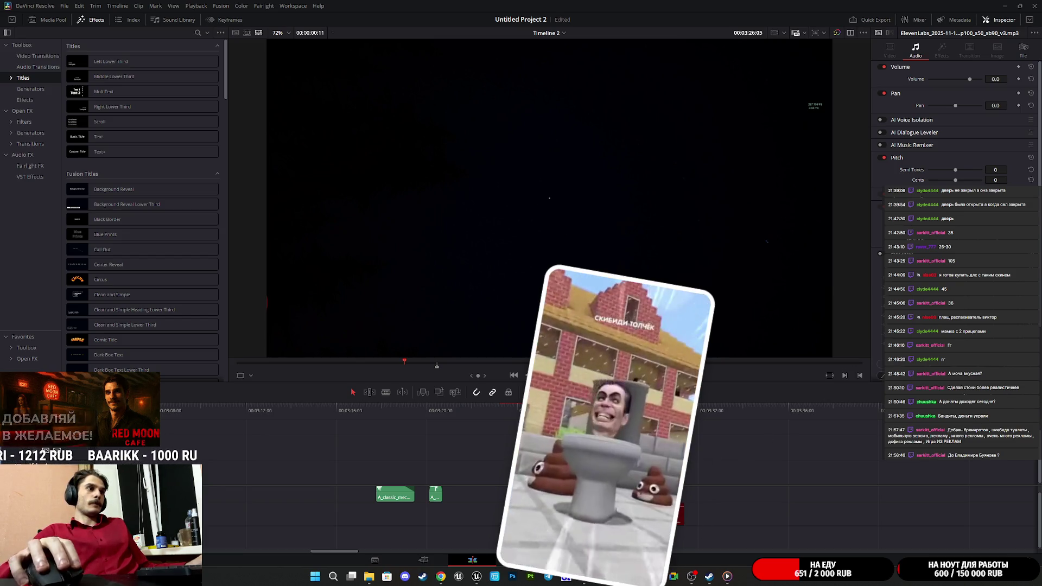
click(708, 407)
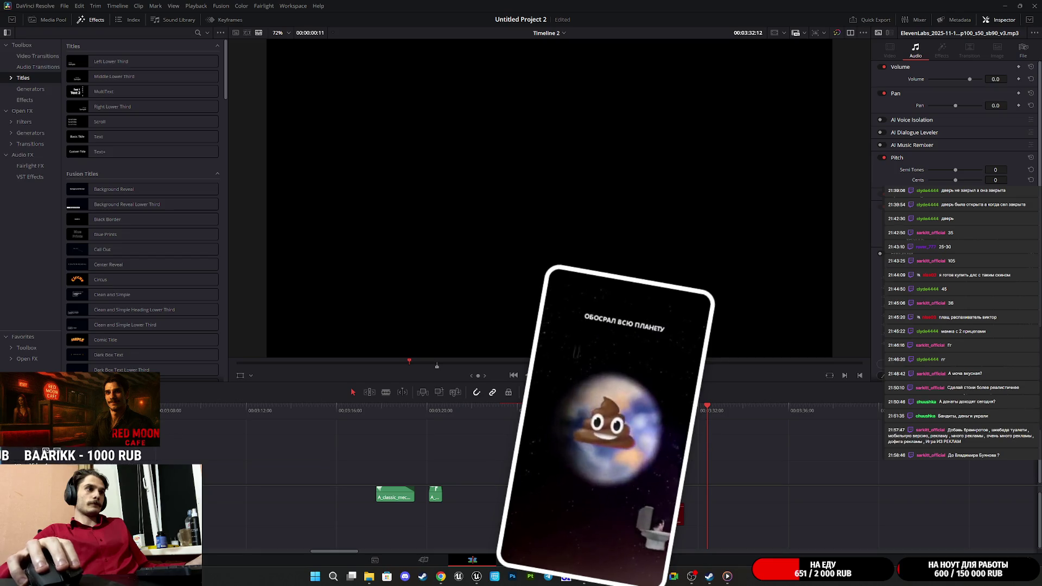
Drop the new voice WAV from Explorer onto the timeline at the playhead and play it
mouse_move(369, 576)
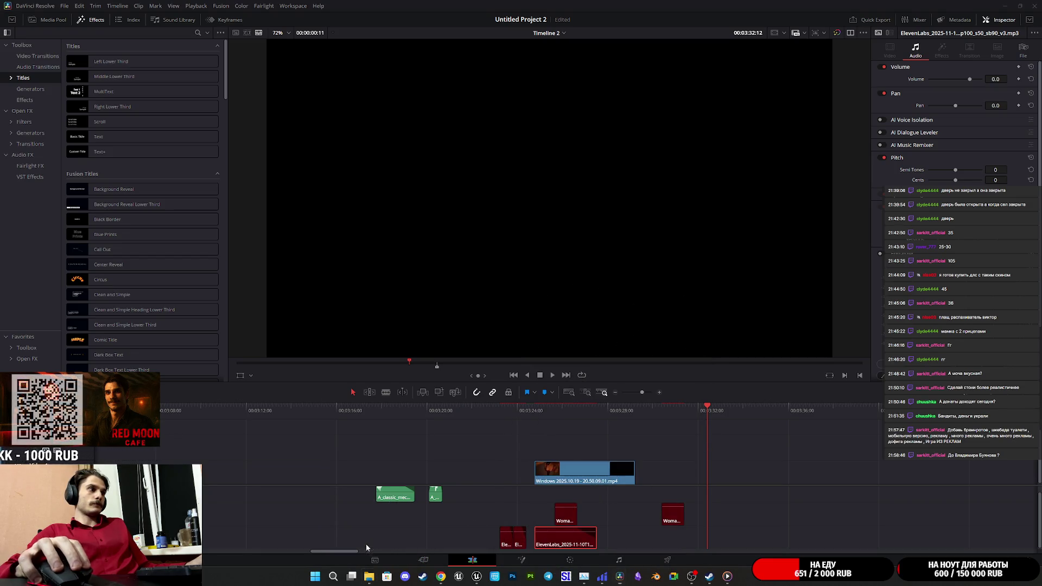
drag(999, 508, 708, 541)
key(space)
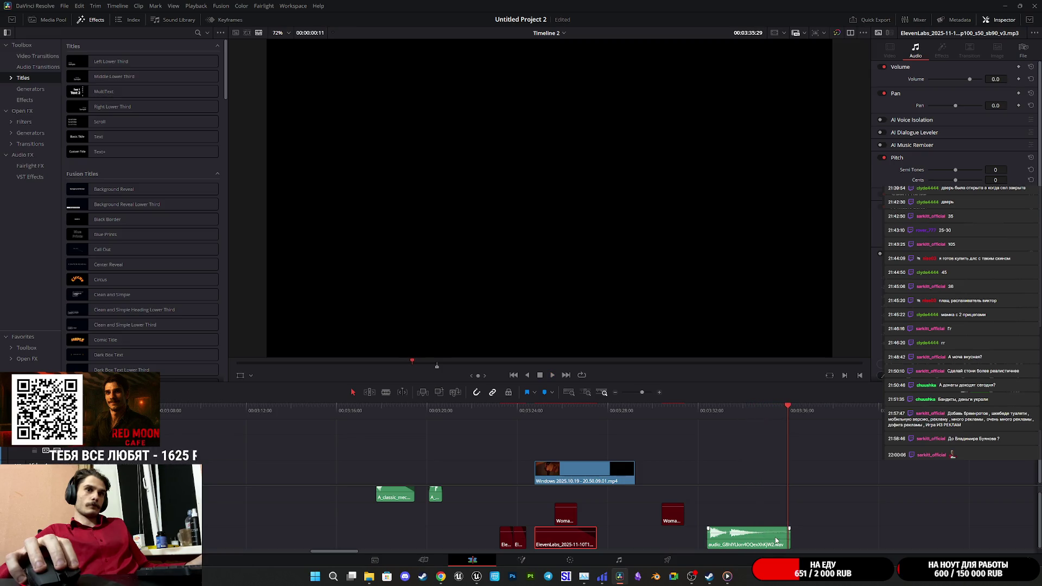
click(706, 409)
key(space)
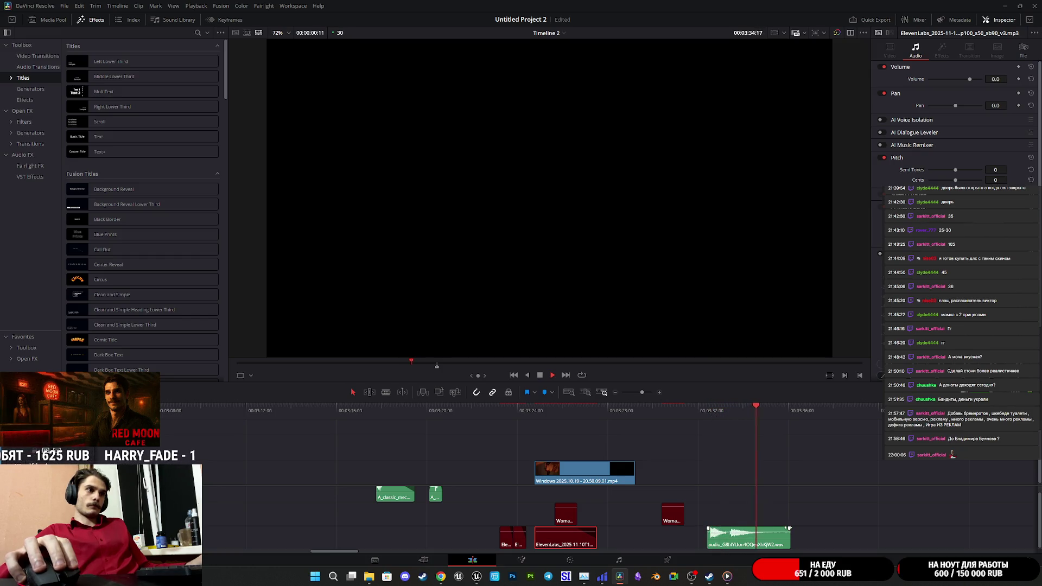
key(space)
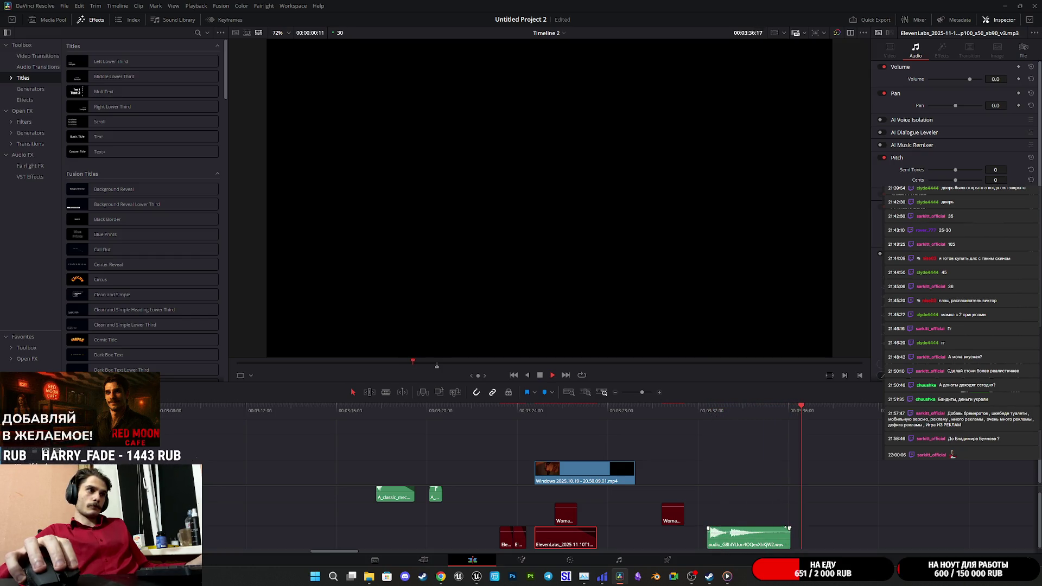
Move the voice clip earlier, under the window recording video, and play them together
drag(738, 545, 562, 497)
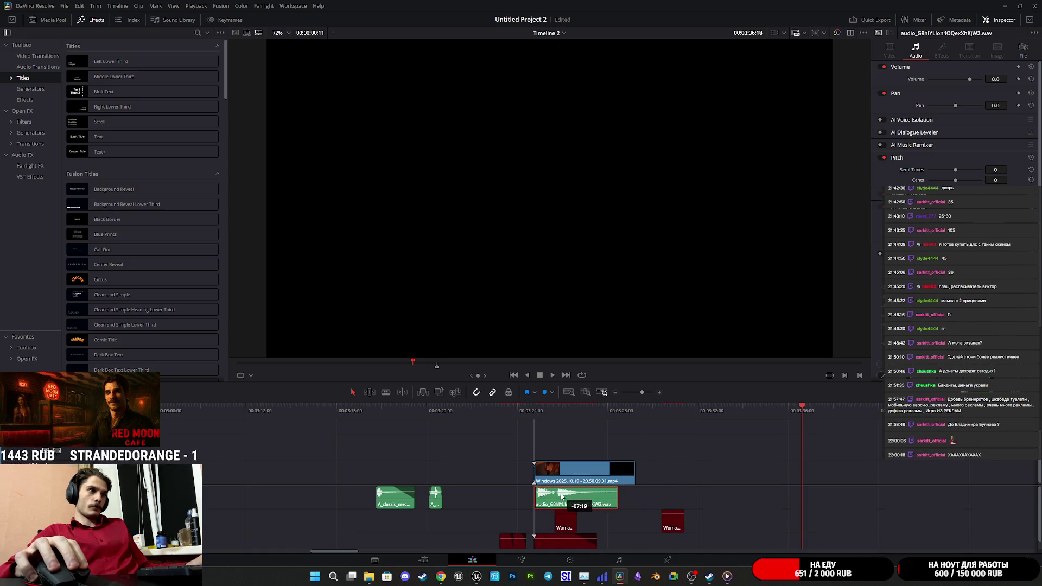
drag(562, 496, 563, 496)
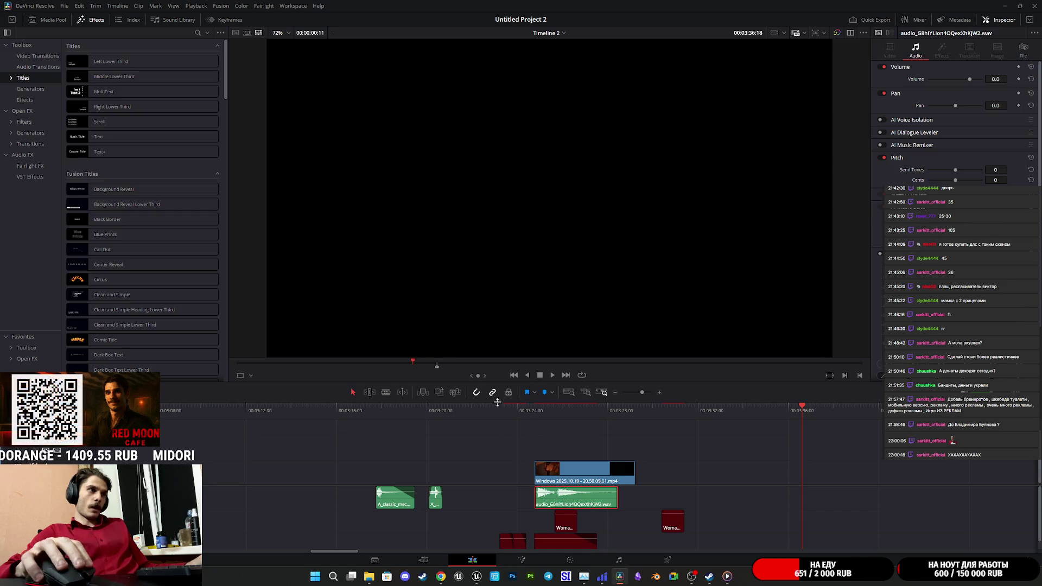
click(535, 411)
key(space)
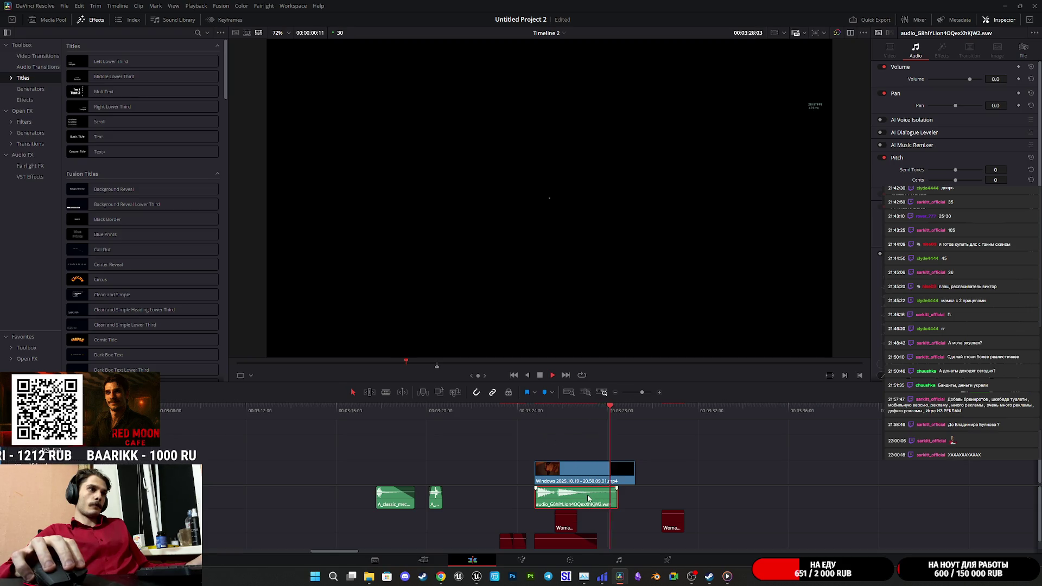
key(space)
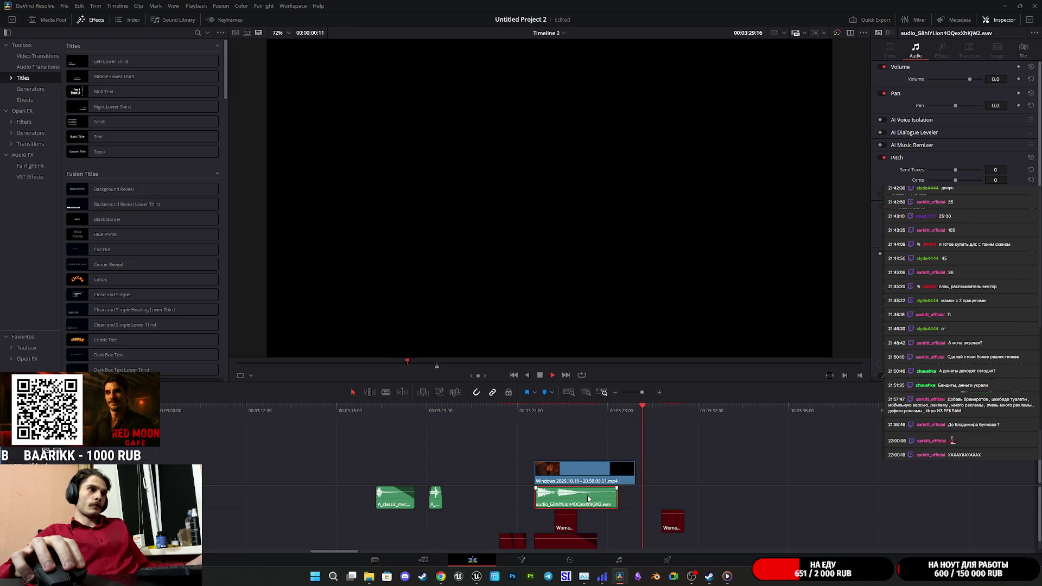
Move the voice clip later onto the lower audio track, near 3:31, and play it back
mouse_move(588, 499)
mouse_down()
mouse_move(736, 521)
mouse_move(740, 541)
mouse_up()
key(space)
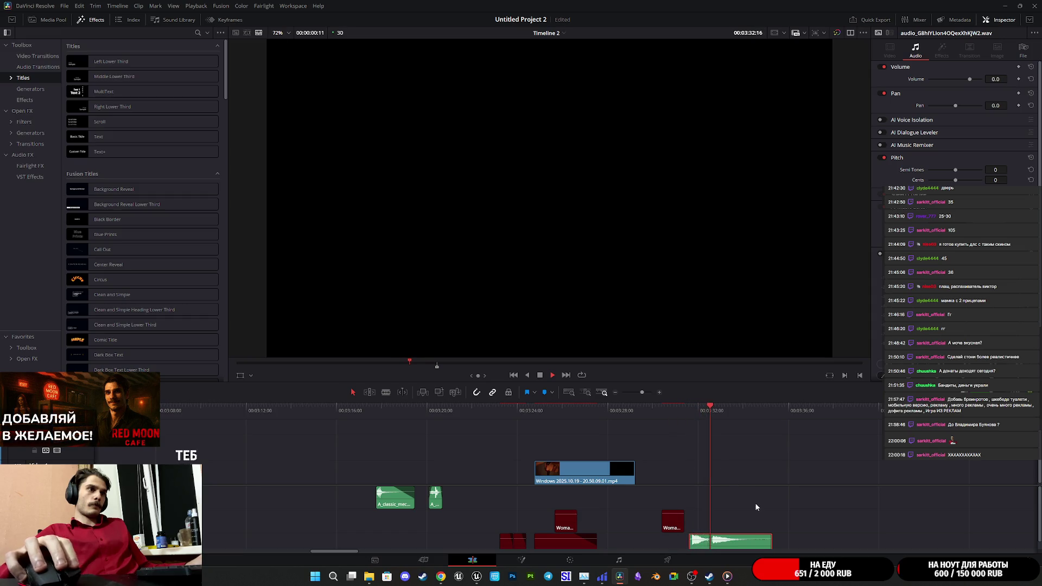
key(space)
click(669, 560)
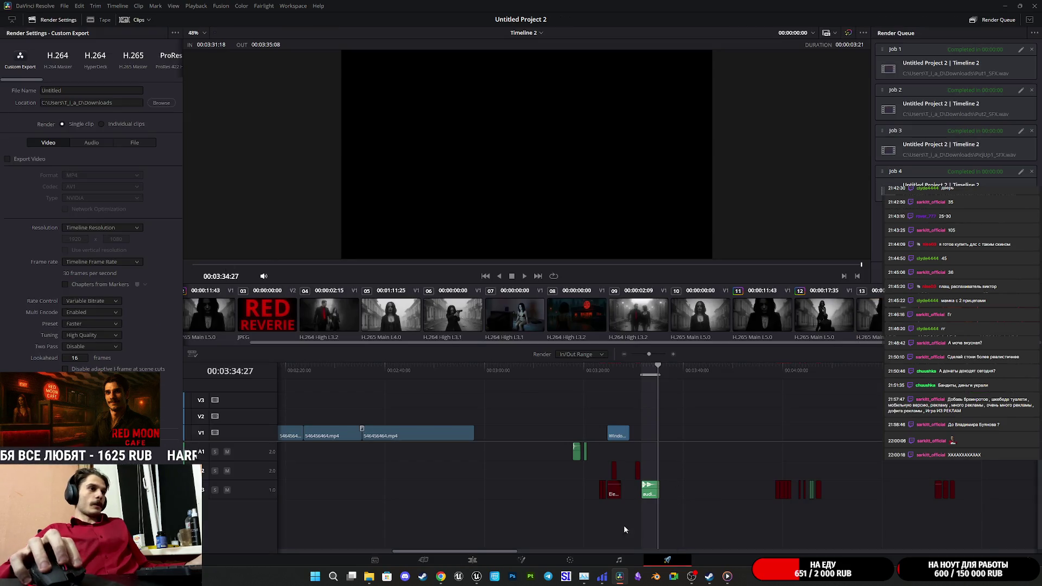
Drag a fade-out onto the end of the new voice clip on the Edit page
click(467, 563)
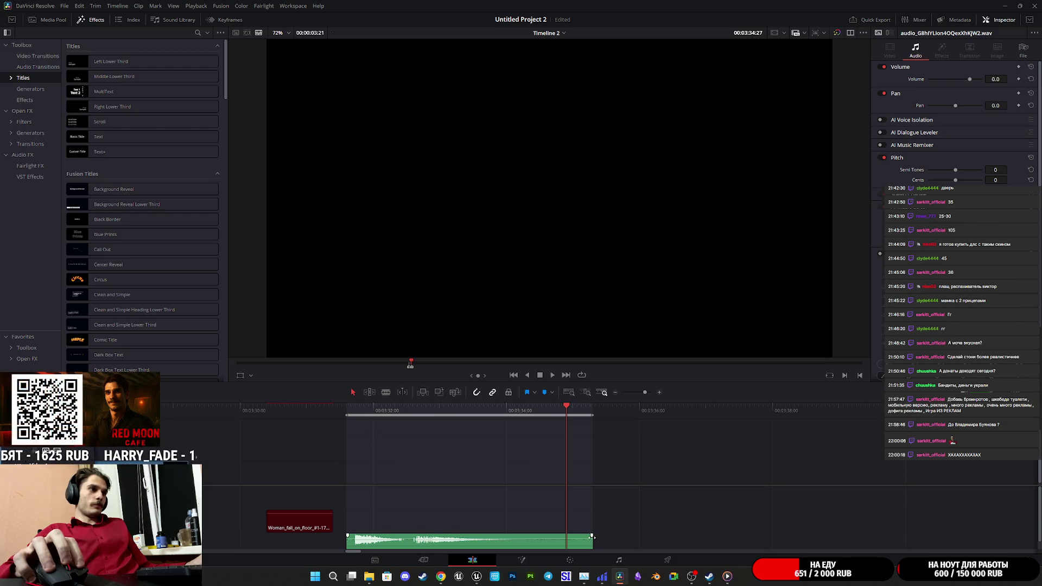
mouse_move(592, 536)
mouse_down()
mouse_move(519, 536)
mouse_move(528, 537)
mouse_up()
scroll(620, 506, down, 2)
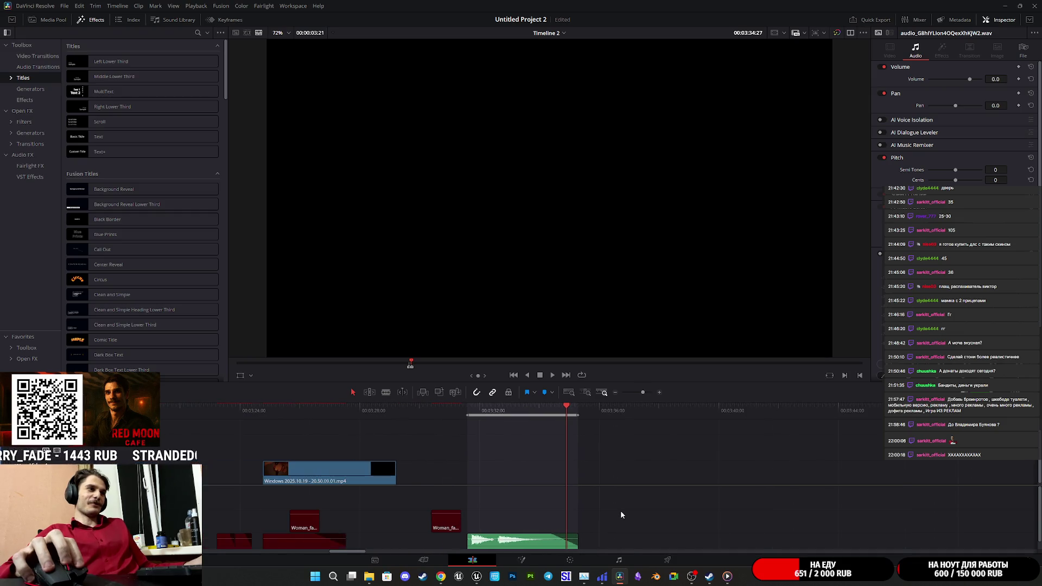
Set the Deliver page's audio export format to Wave and return to Unreal Engine
click(668, 560)
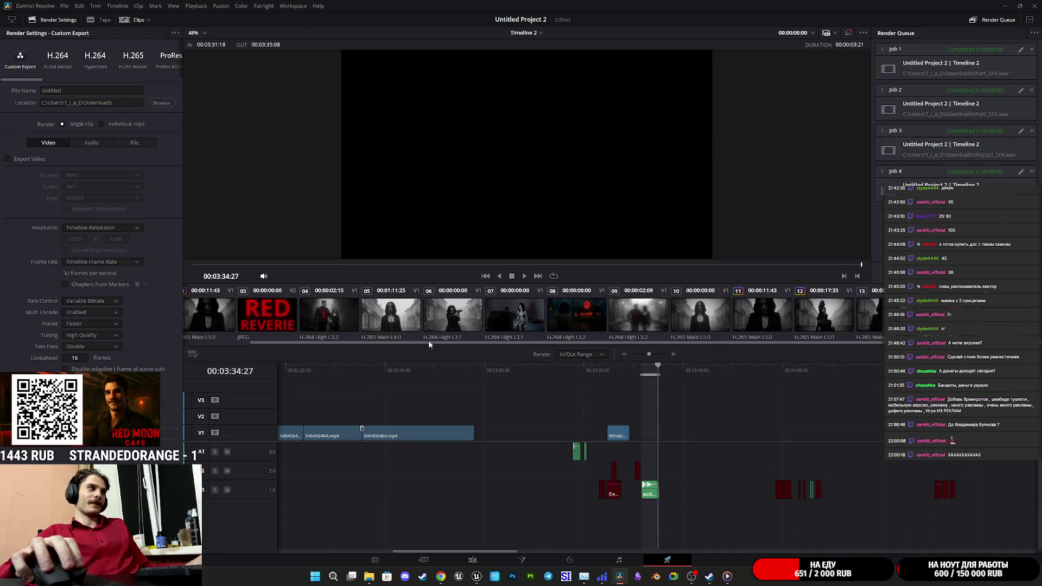
click(87, 143)
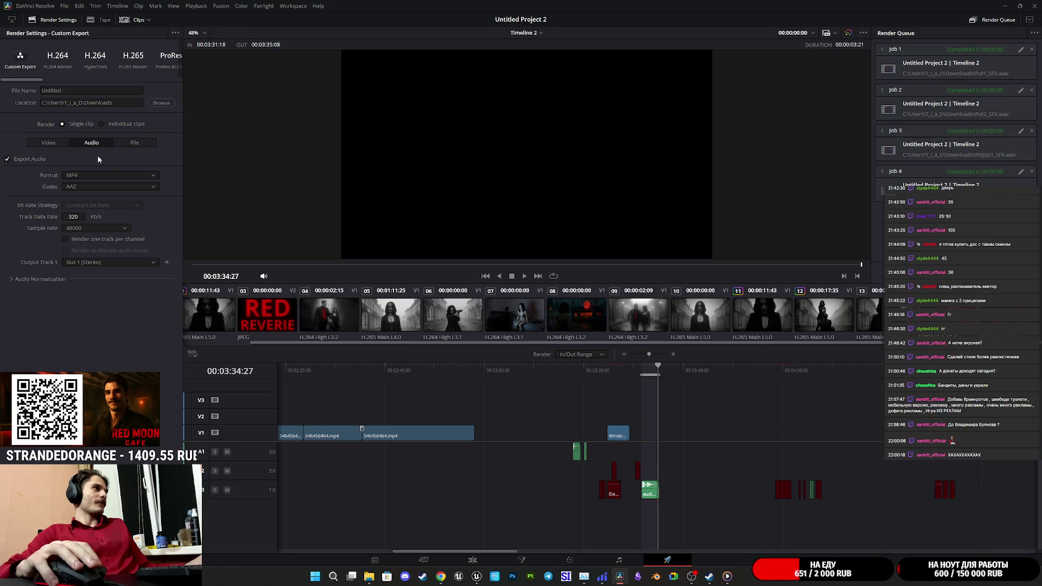
click(108, 176)
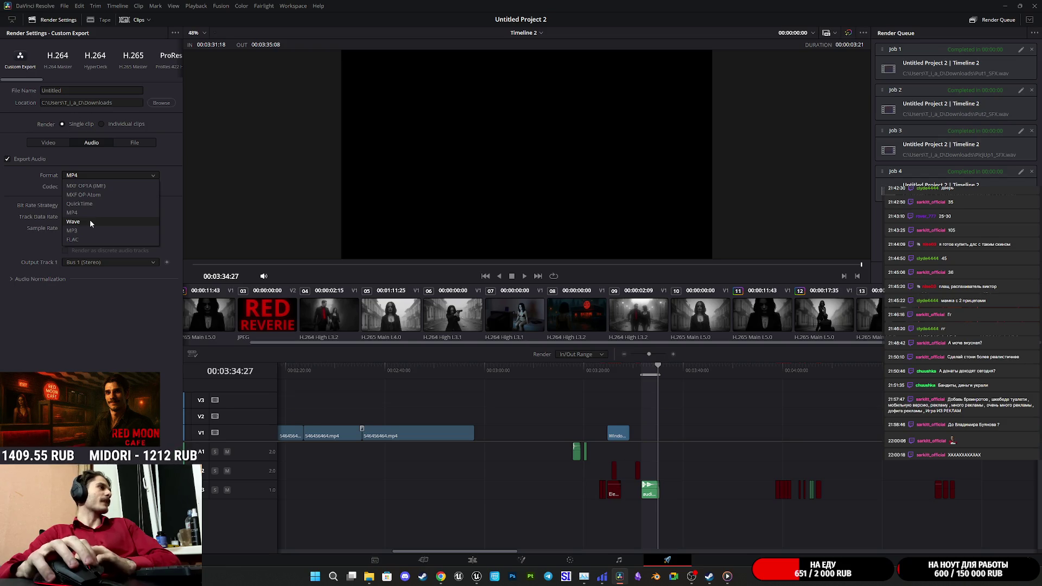
click(90, 221)
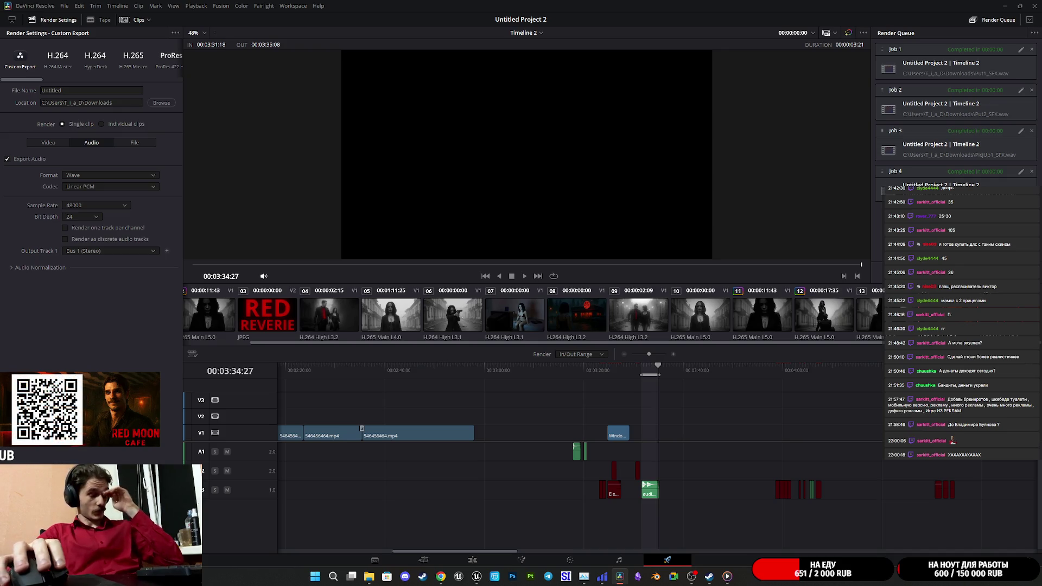
mouse_move(476, 577)
click(472, 539)
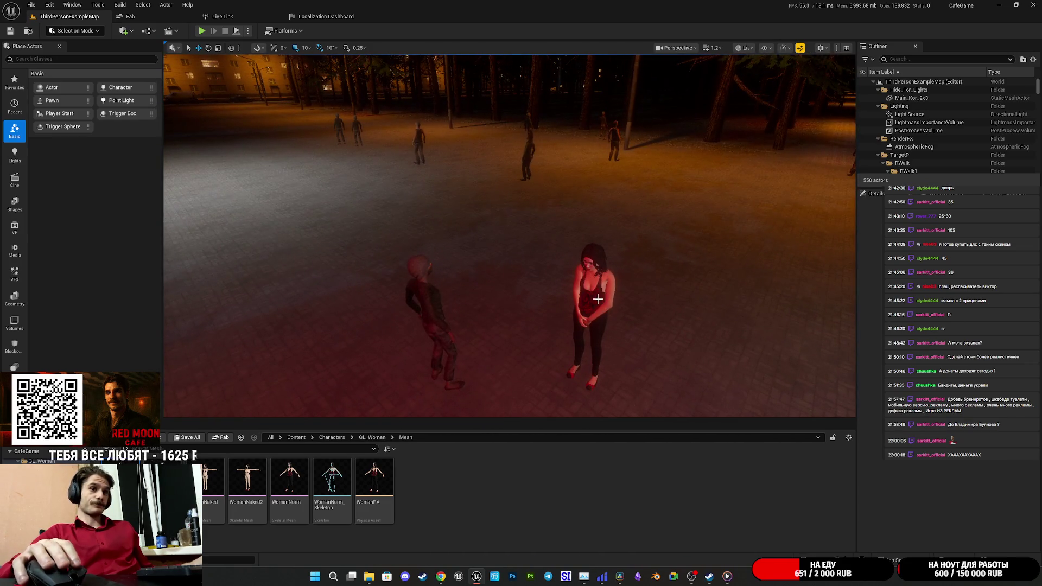
Open the woman character's blueprint with Ctrl+E and pan to see all event nodes
click(602, 301)
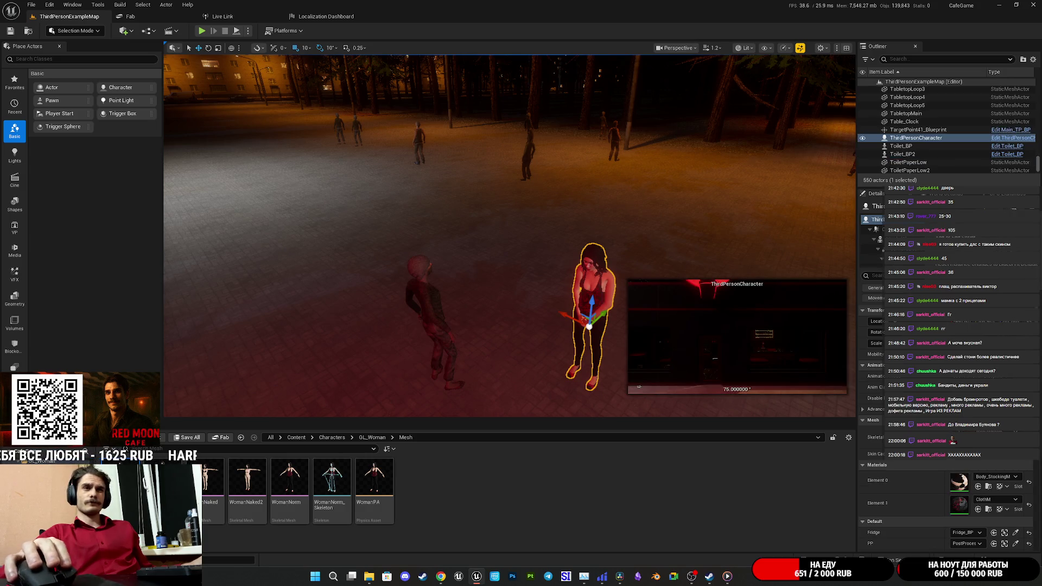
key(ctrl+e)
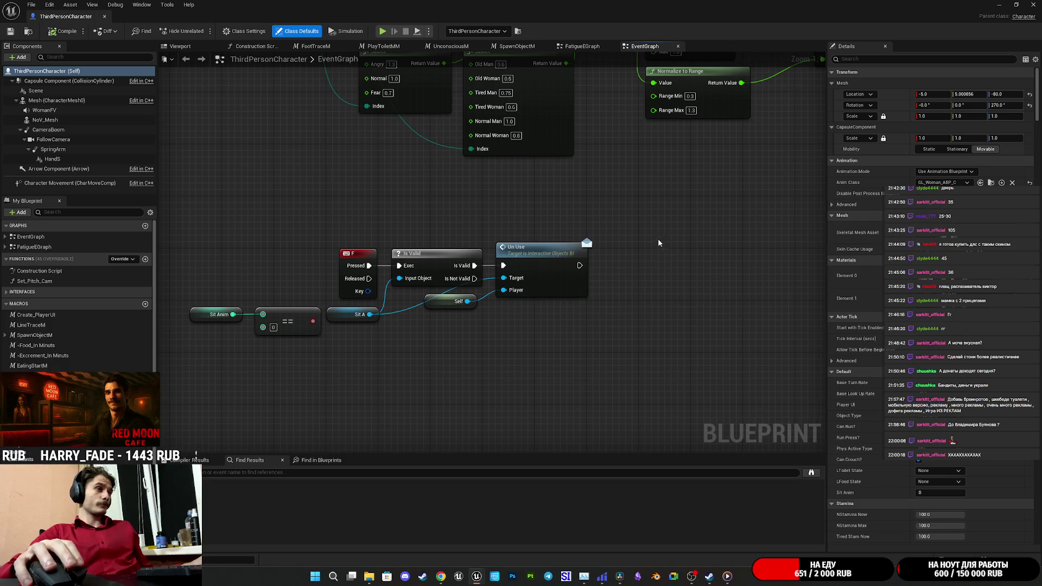
scroll(658, 244, down, 5)
drag(657, 249, 592, 324)
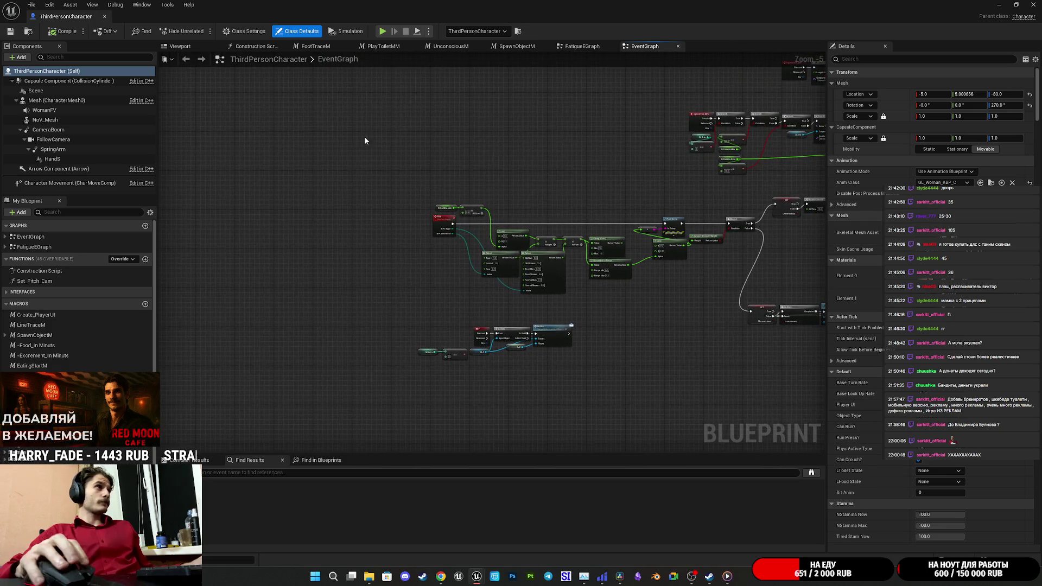
Inspect the UnconsciousM macro in the FatigueEGraph graph, then minimize the blueprint editor
click(582, 46)
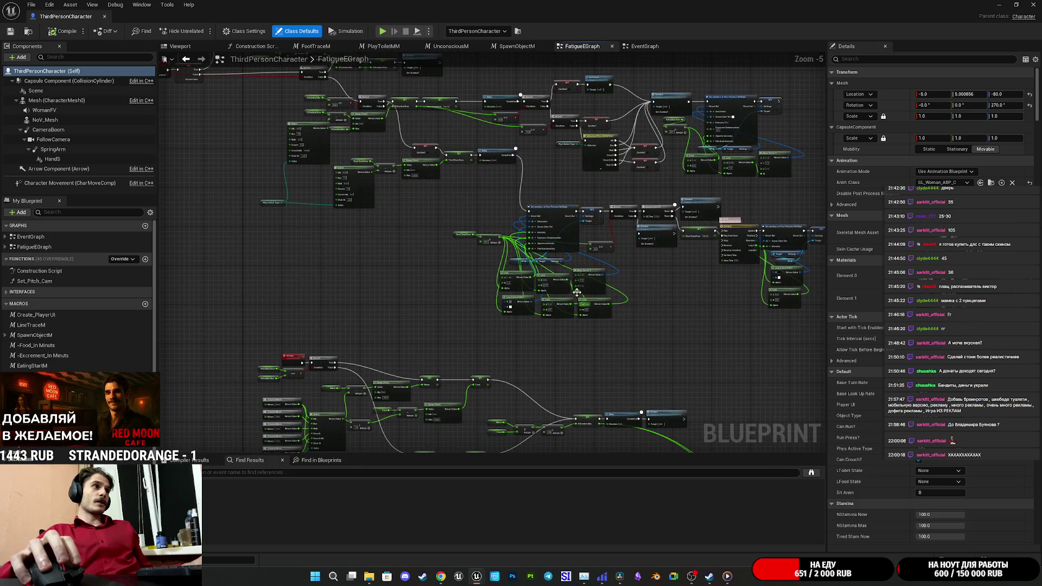
scroll(576, 293, up, 4)
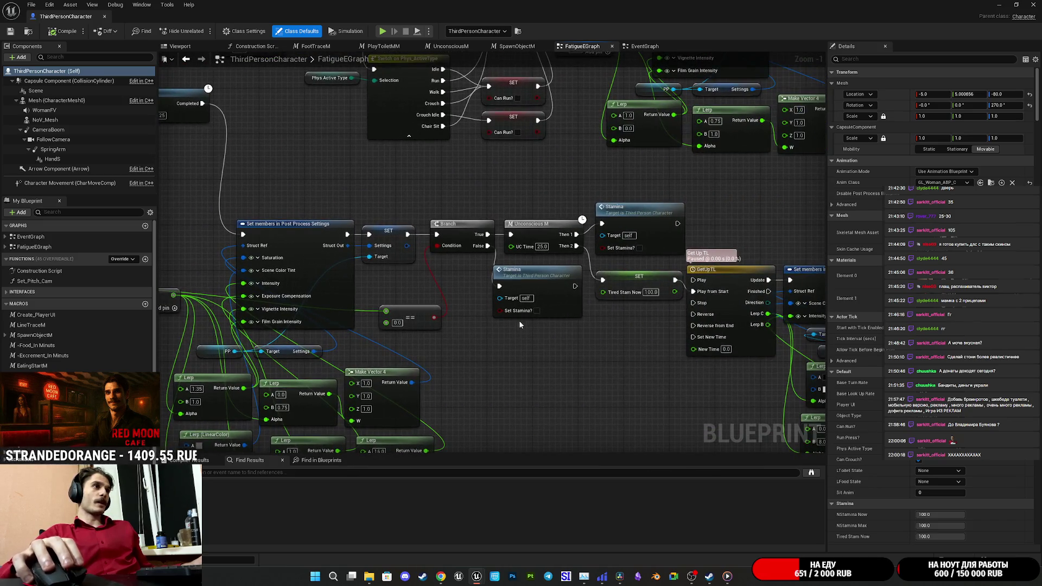
double_click(532, 223)
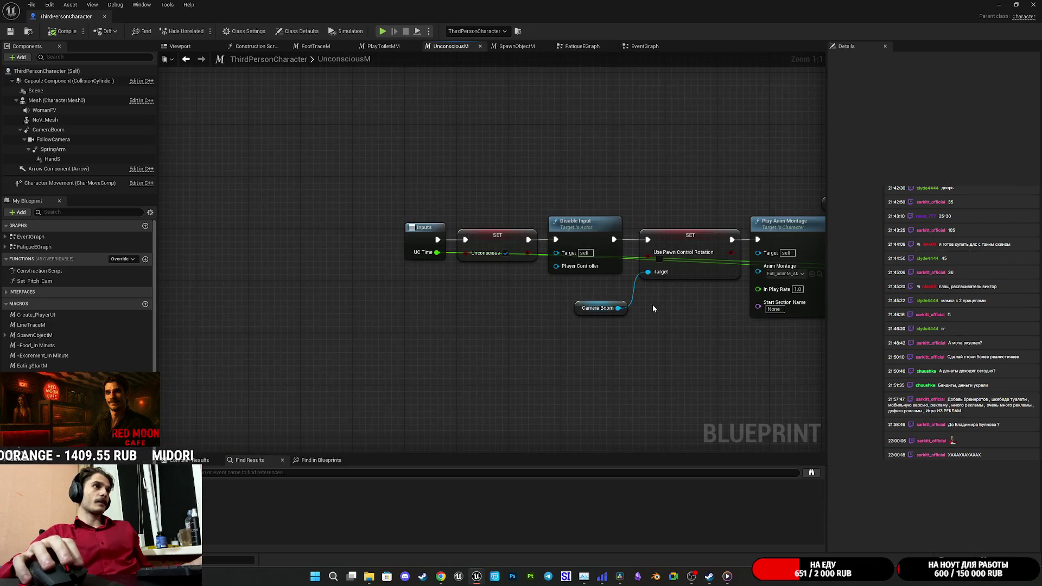
drag(320, 370, 292, 361)
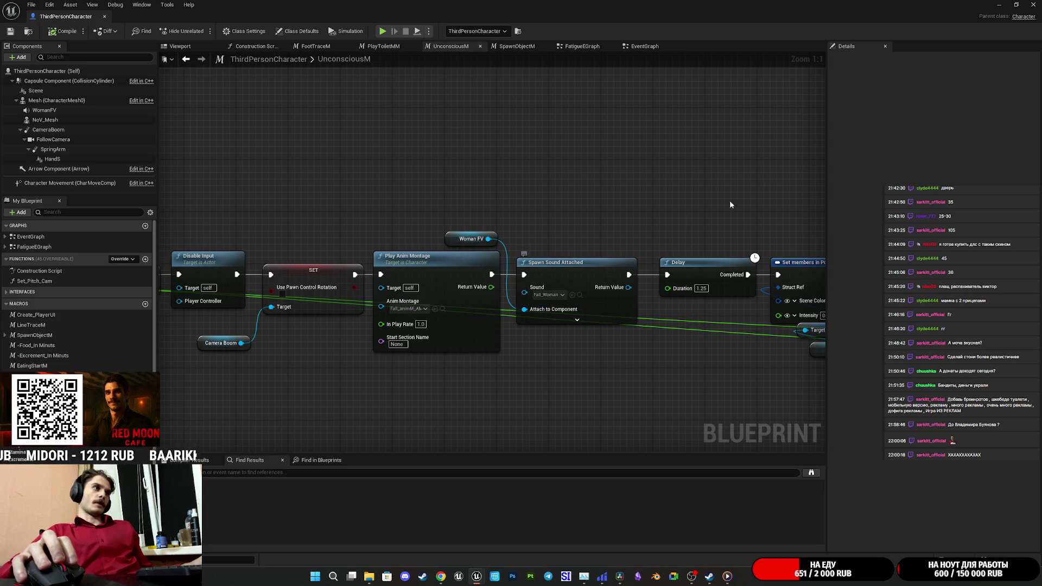
click(999, 4)
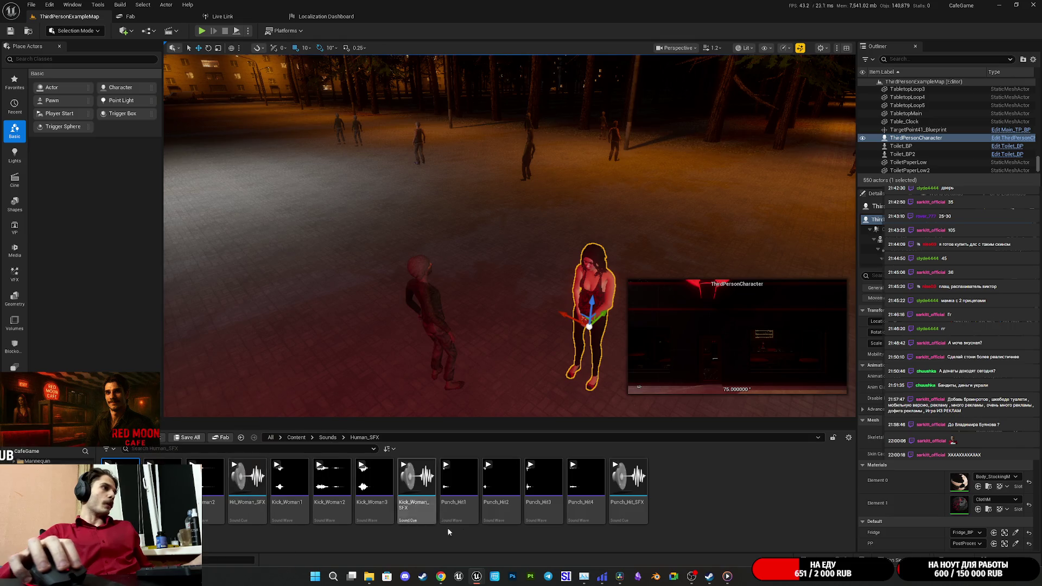
Switch from Unreal Engine to DaVinci Resolve using its taskbar icon
mouse_move(369, 578)
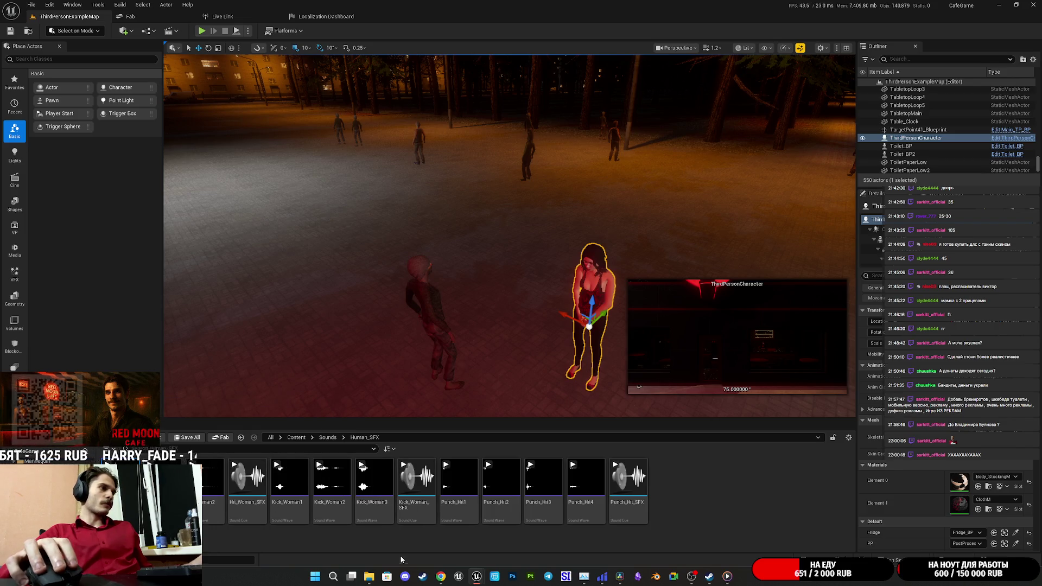
click(620, 577)
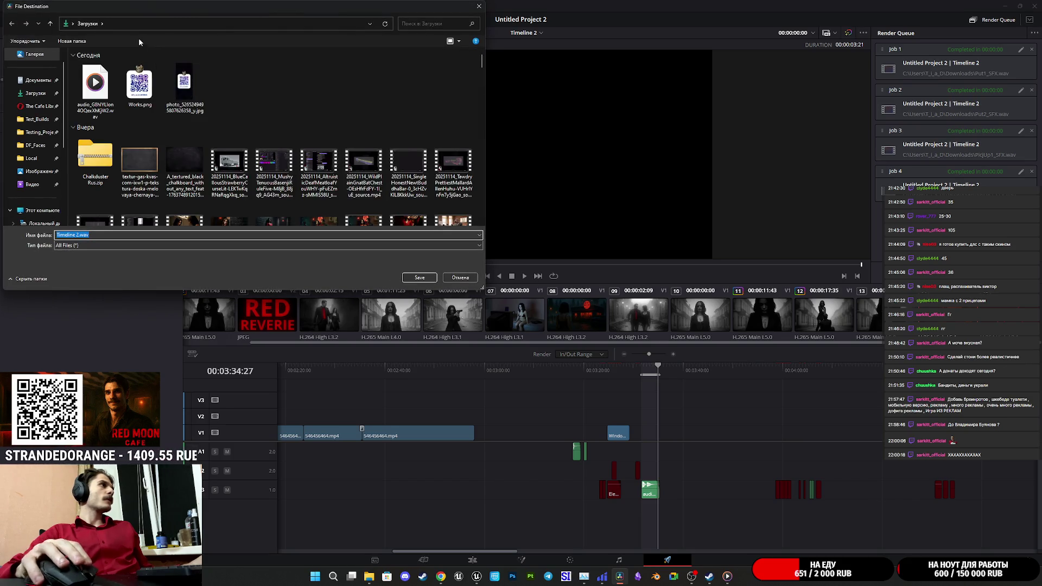
Browse the RMC_Voices folders, checking HomelessAngry, and settle in the Human_SFX folder
scroll(232, 125, down, 10)
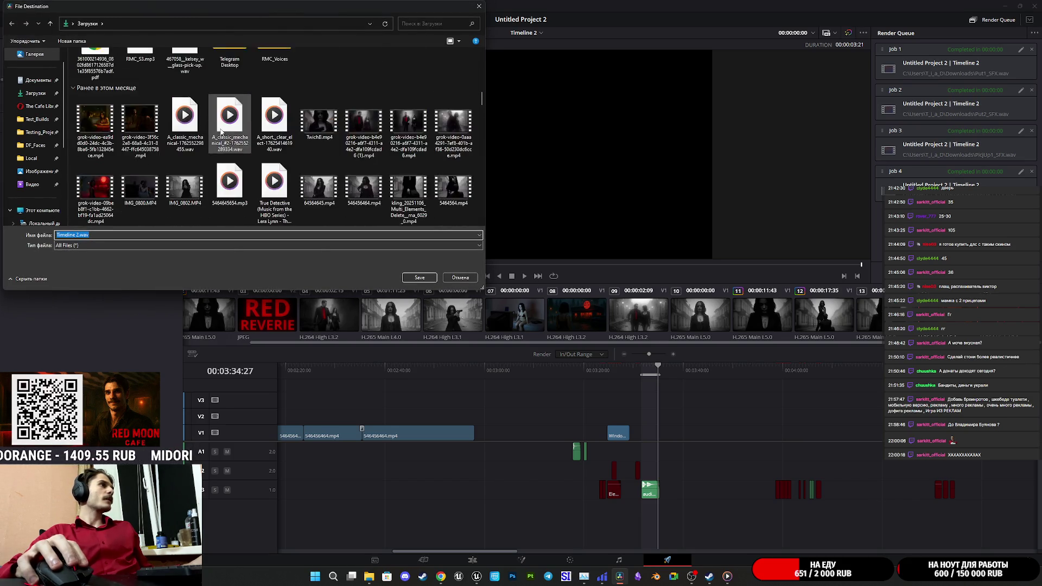
scroll(221, 131, down, 8)
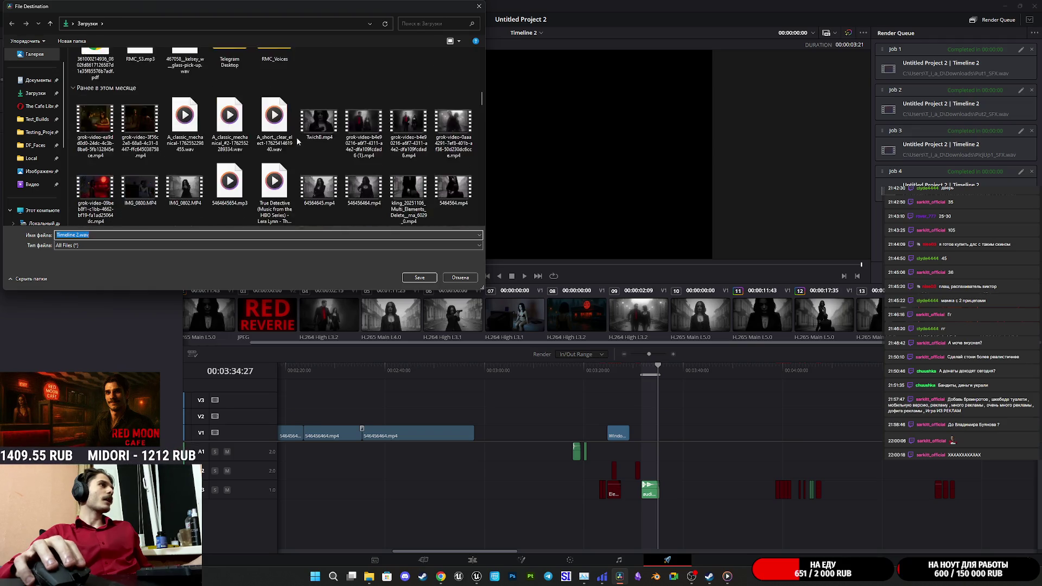
double_click(274, 187)
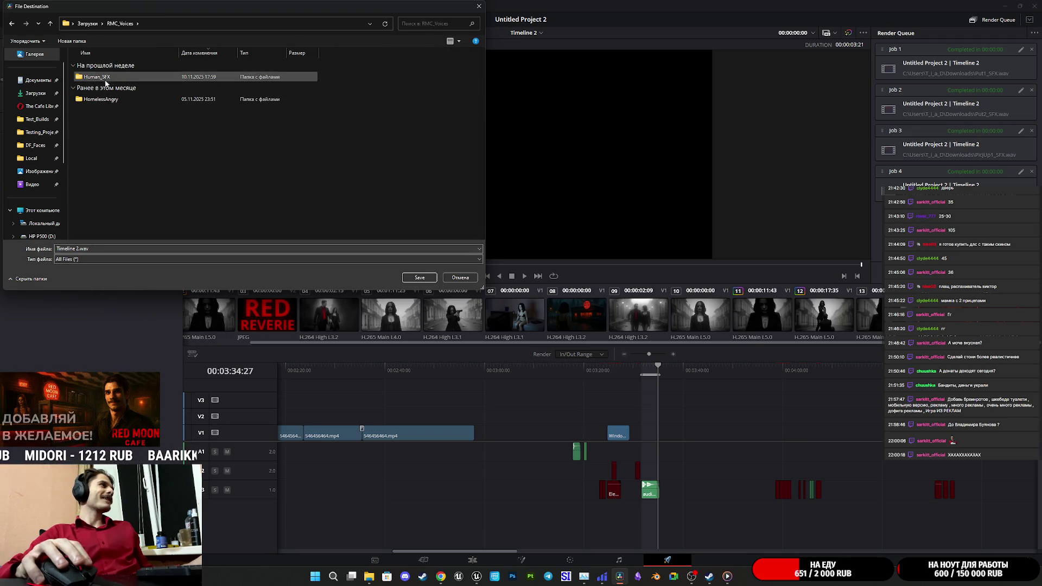
double_click(125, 76)
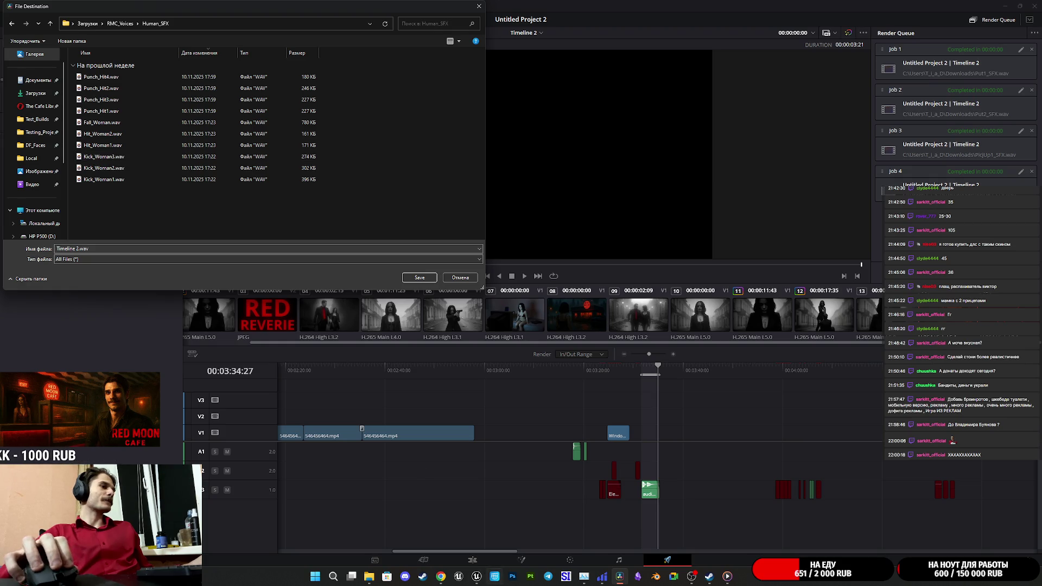
mouse_move(476, 576)
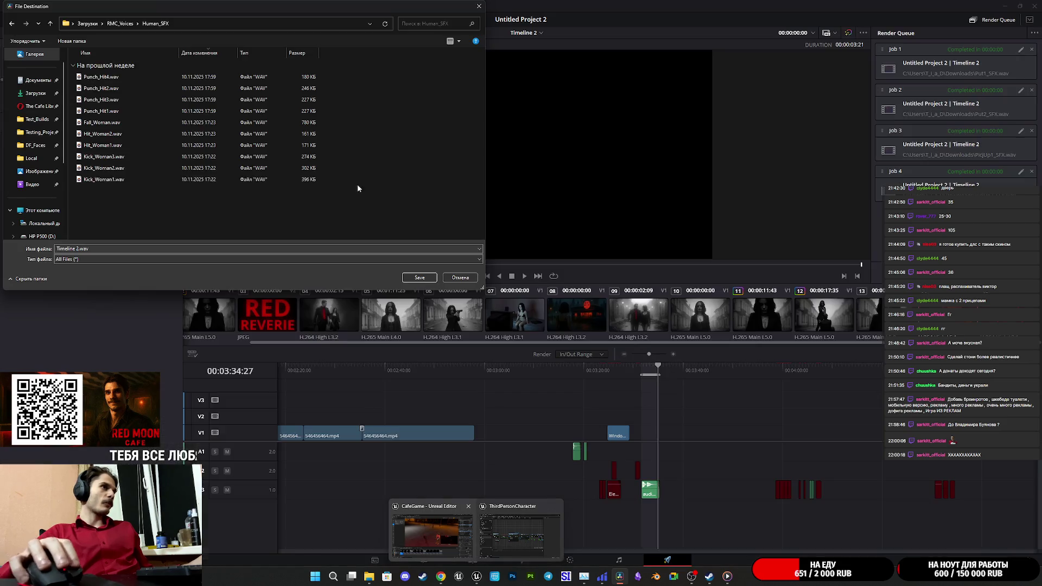
click(50, 24)
double_click(108, 101)
scroll(159, 130, down, 4)
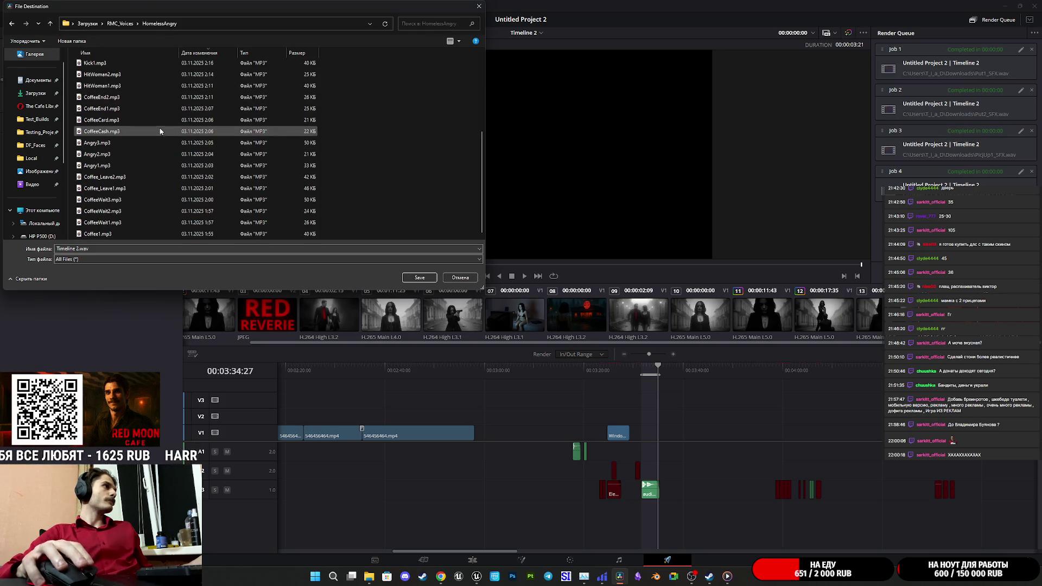
click(50, 24)
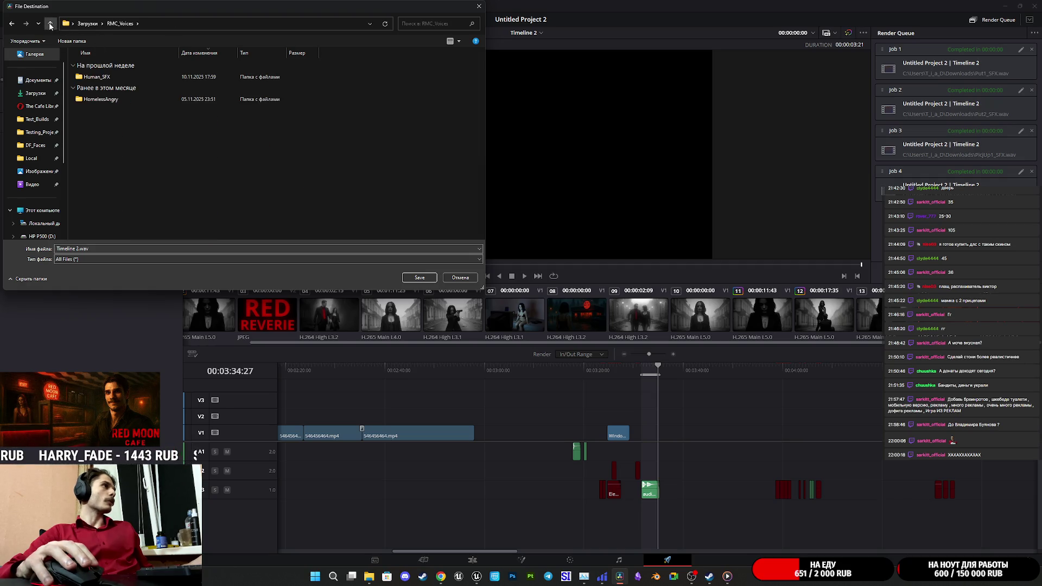
double_click(116, 77)
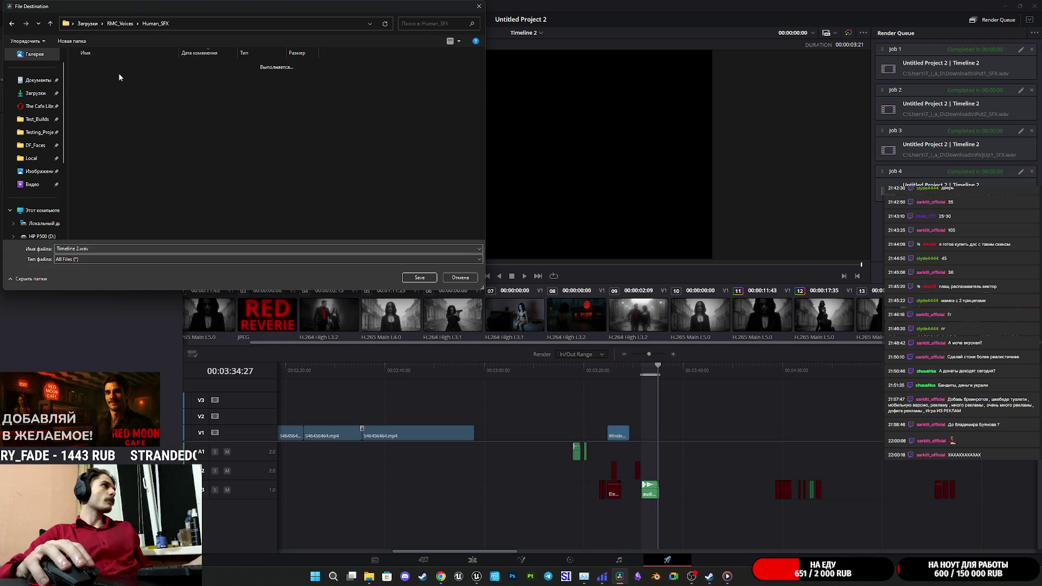
Set Fall_Woman.wav as the render output file and confirm replacing it
click(123, 124)
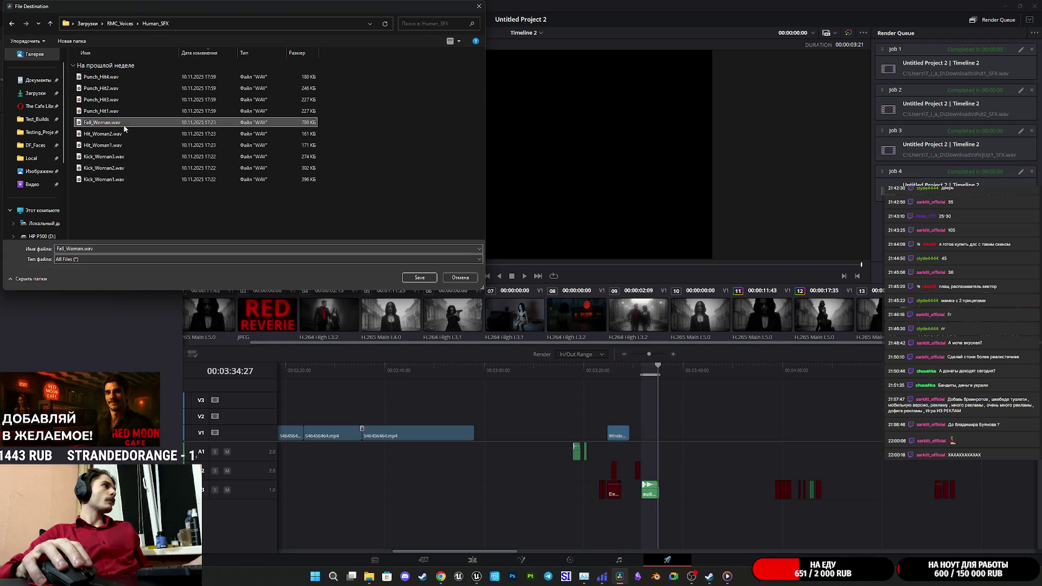
click(420, 278)
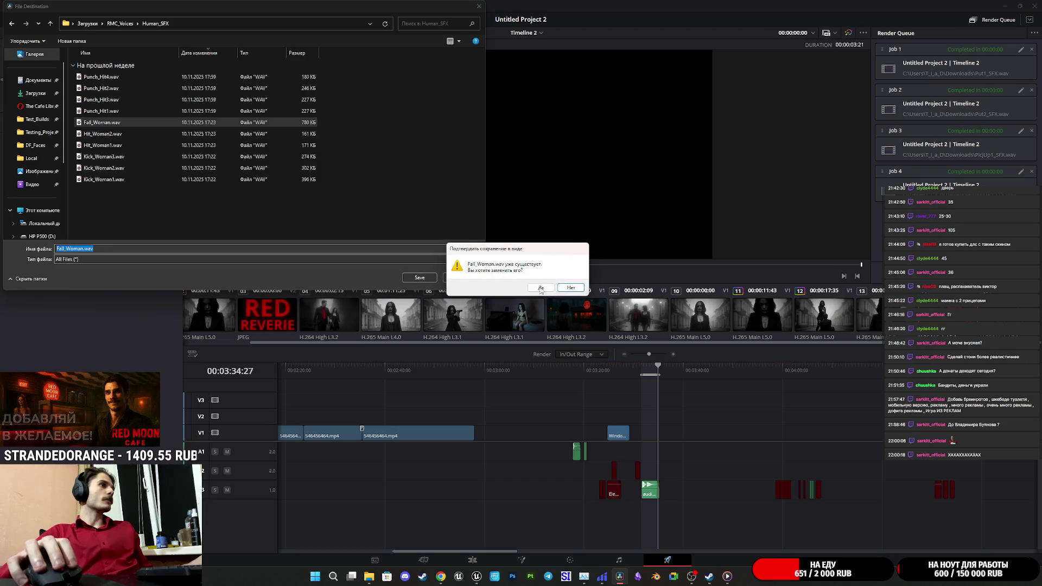
click(540, 289)
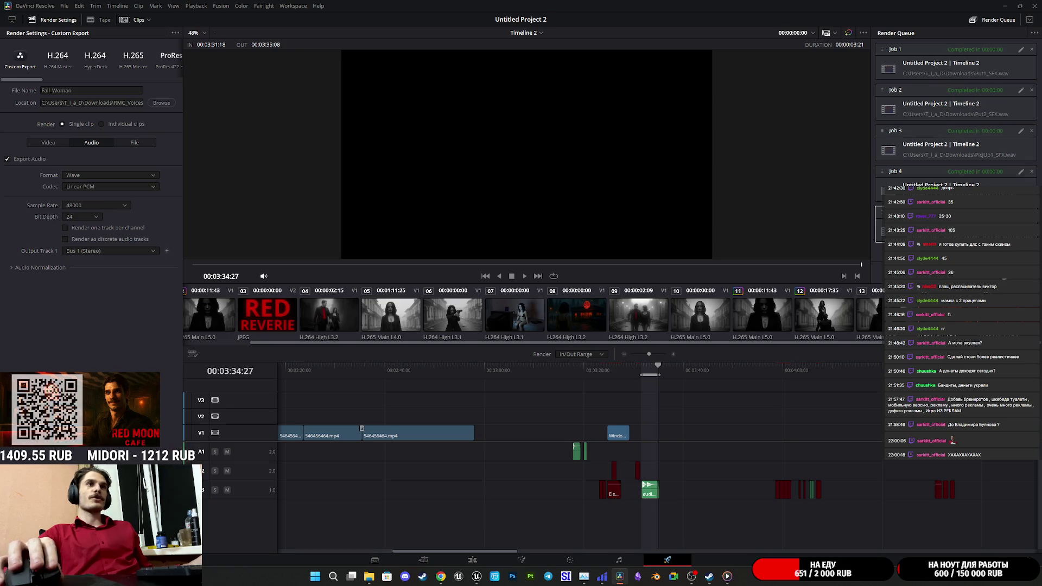
Return to Unreal Engine and bring up the actions for the Fall_Woman sound
key(space)
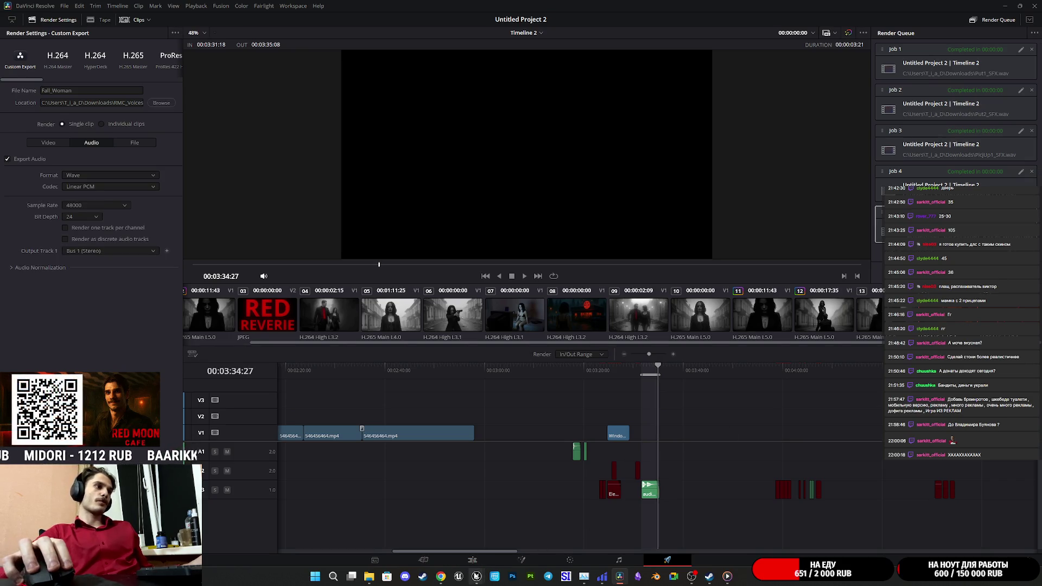
click(392, 540)
right_click(119, 117)
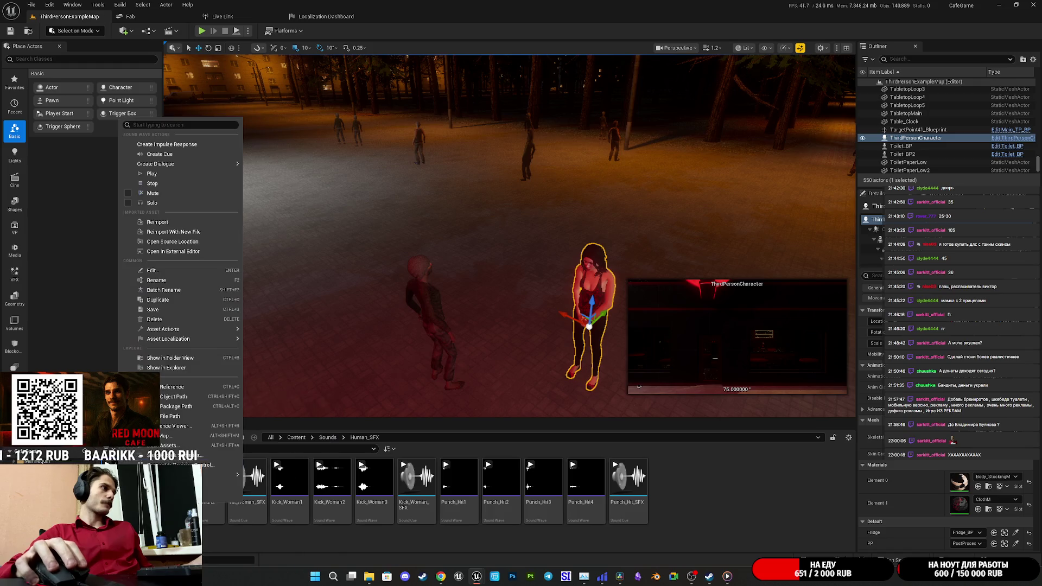
Reimport Fall_Woman from the updated WAV and save the asset via Save All
click(154, 228)
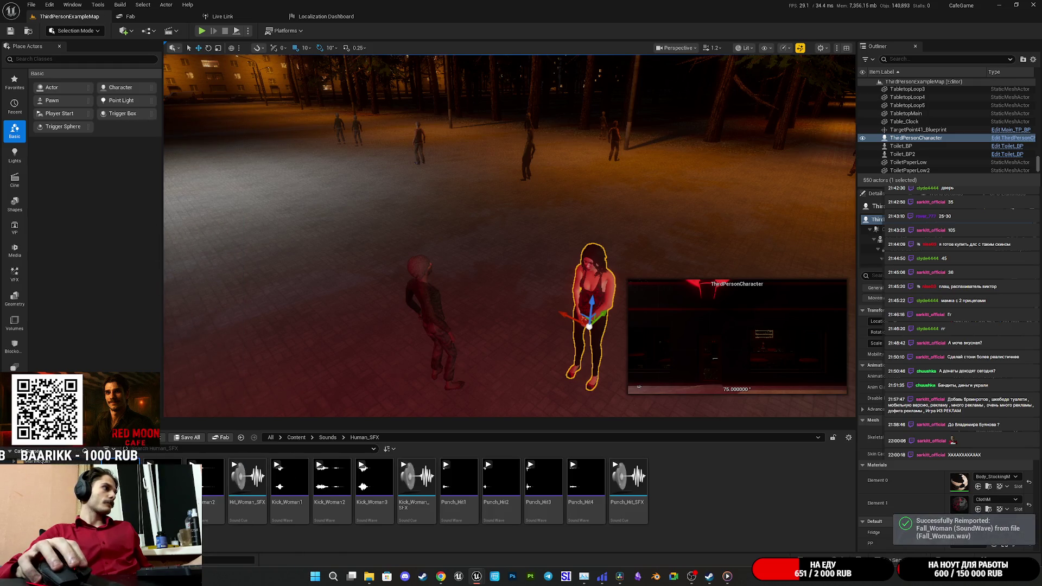
click(196, 439)
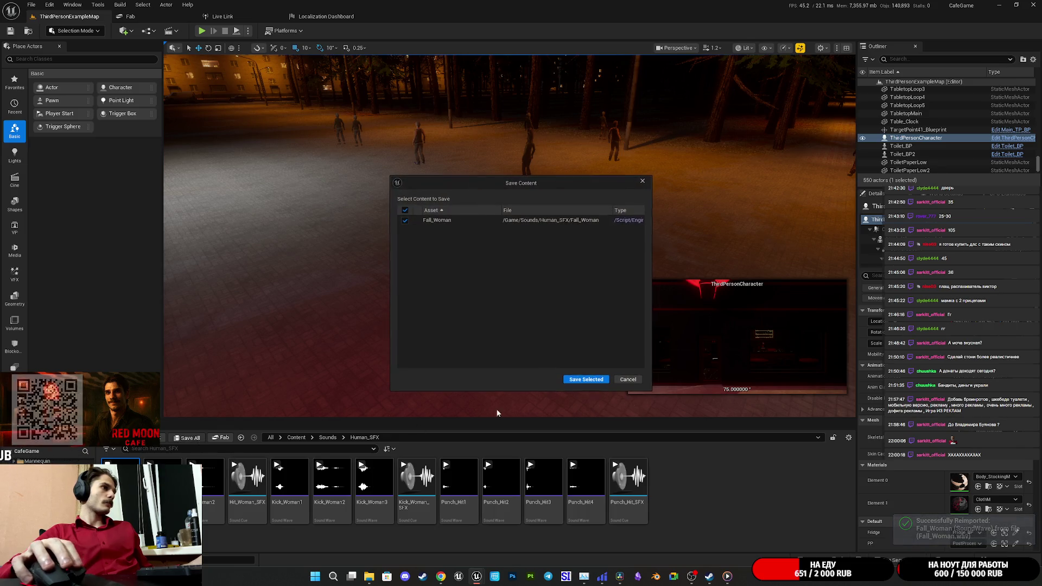
click(578, 375)
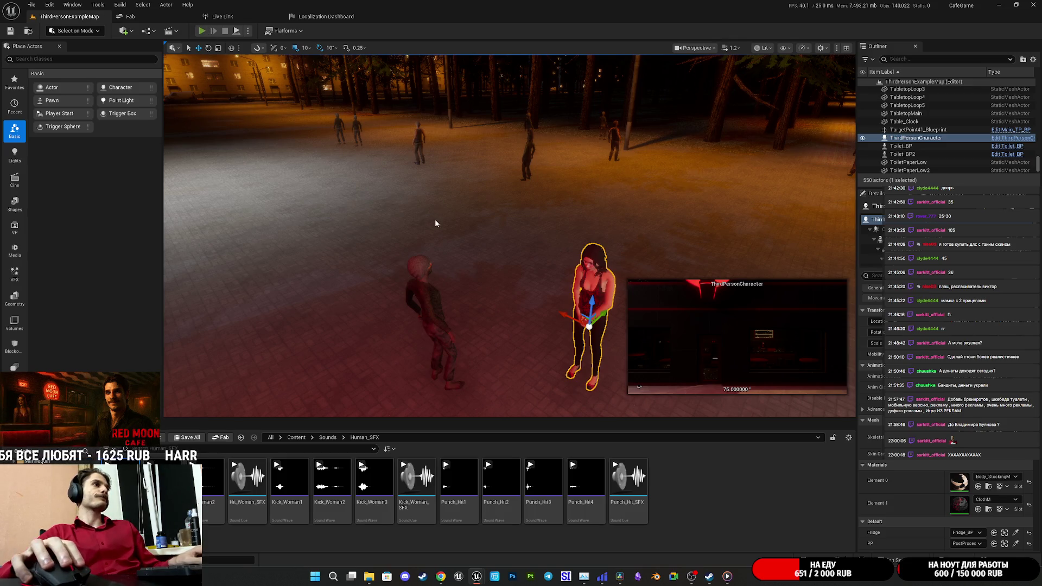
Play the level with Alt+P and walk down the corridor to the women's restroom sink
key(alt+p)
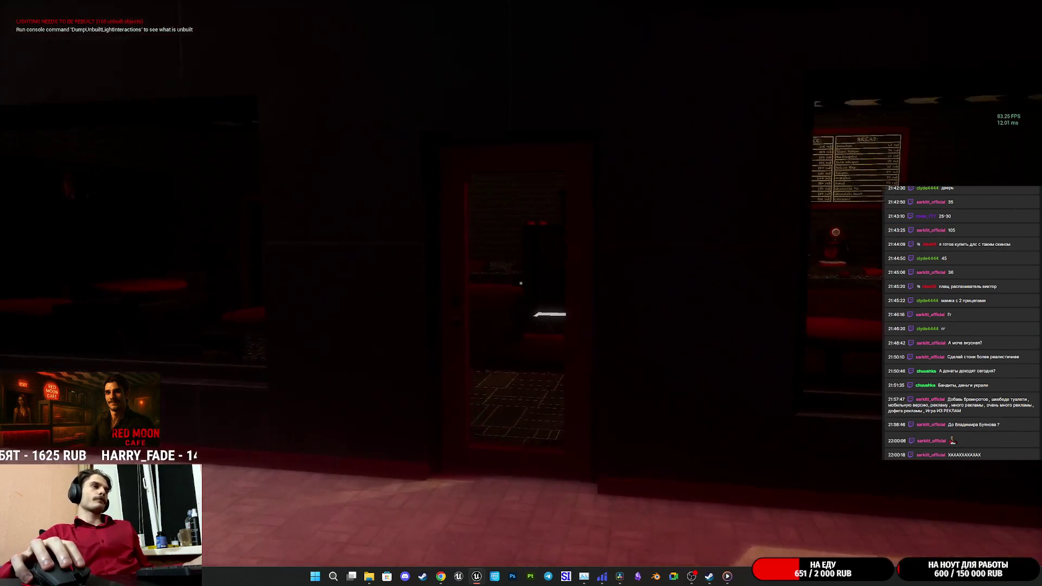
key(w)
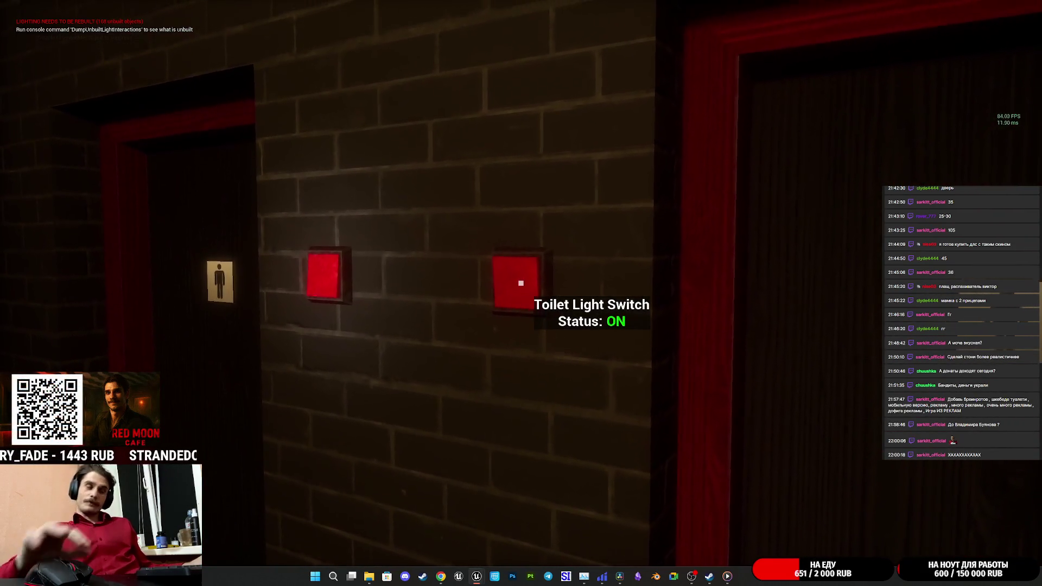
key(w)
key(w)
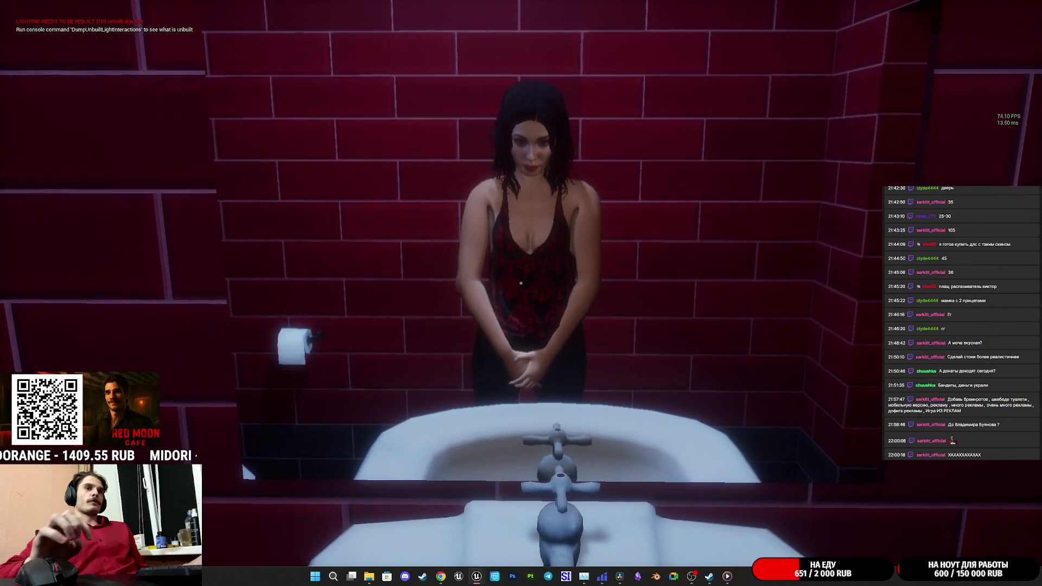
key(w)
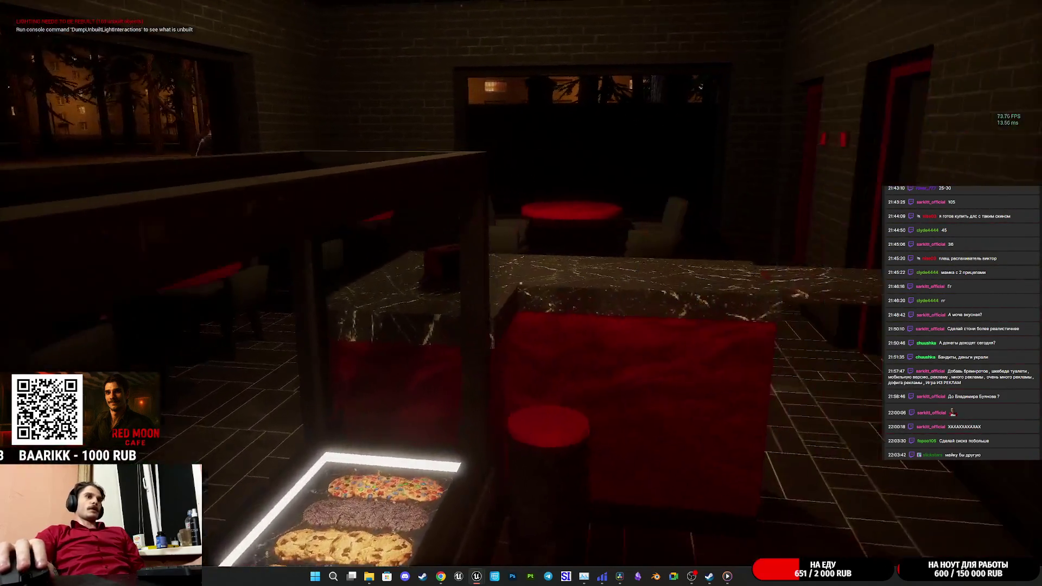
Revisit the women's restroom, sit in the armchair by the red table, then survey the dark floor
key(w)
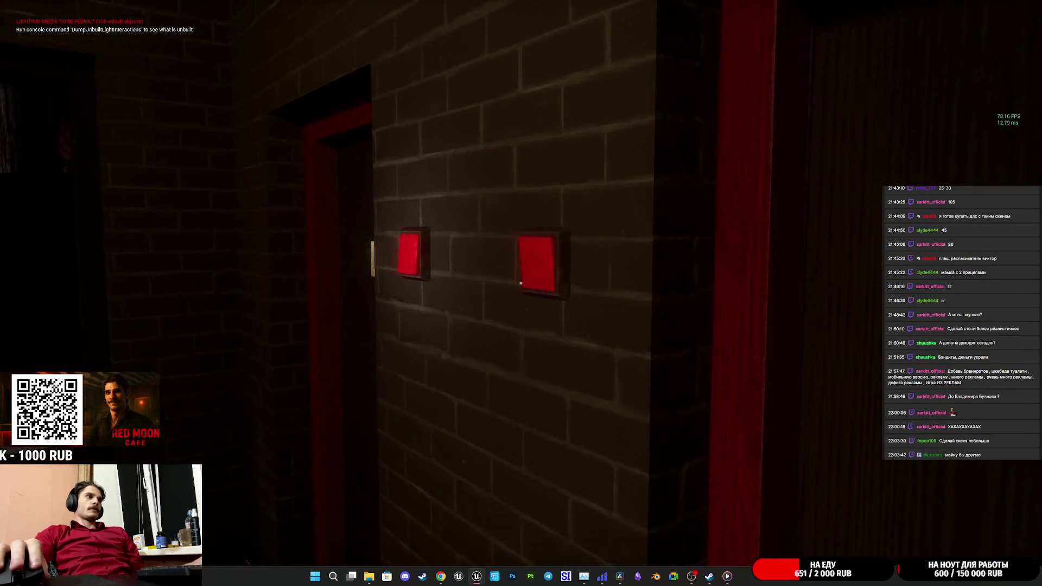
key(e)
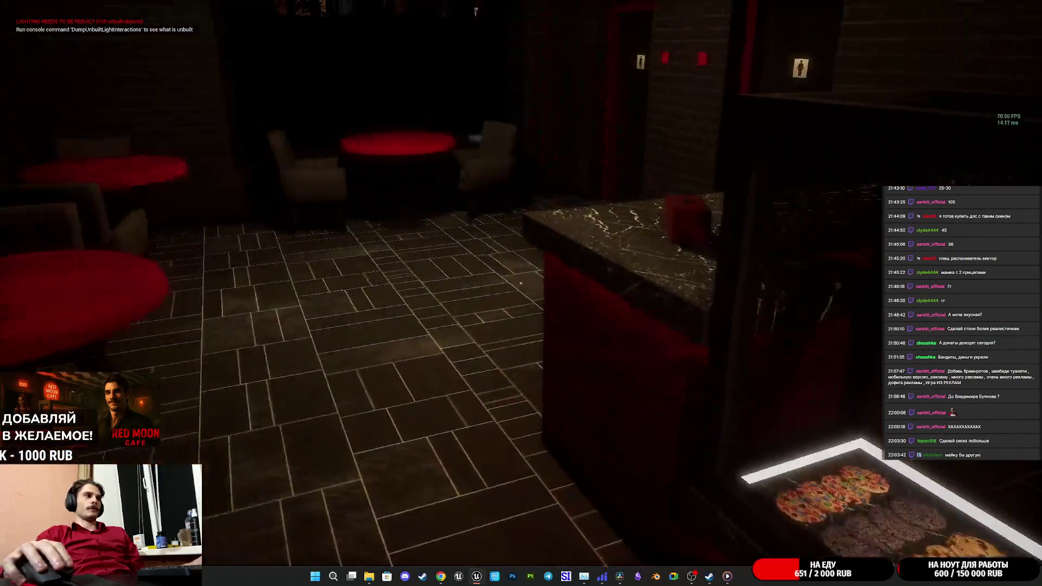
key(w)
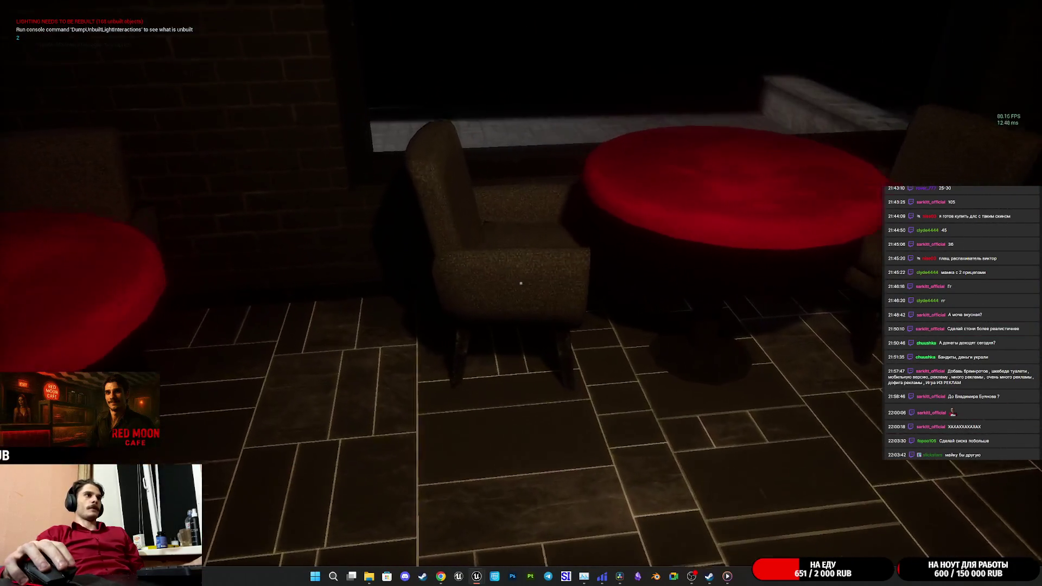
key(e)
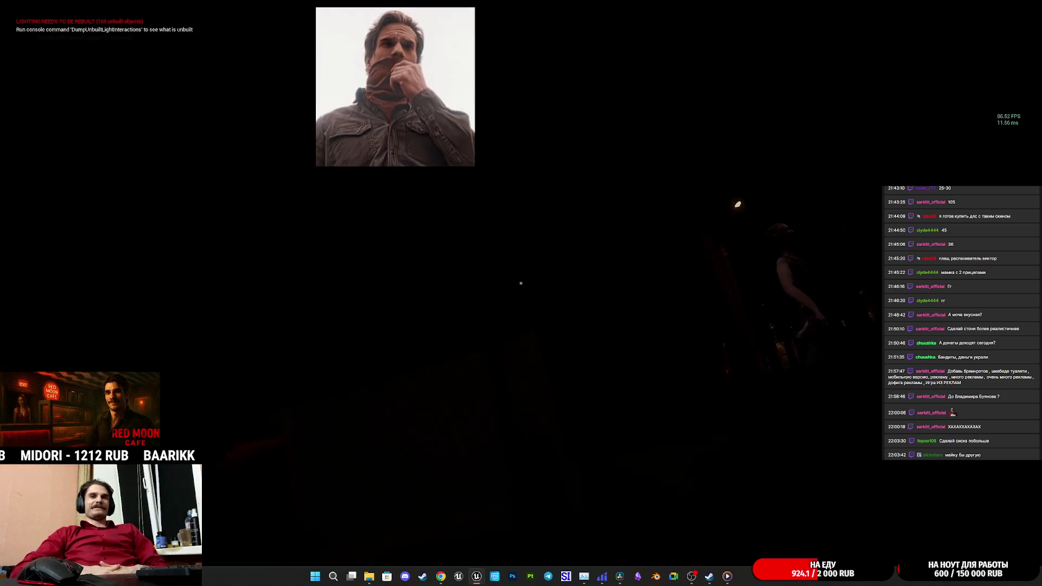
key(w)
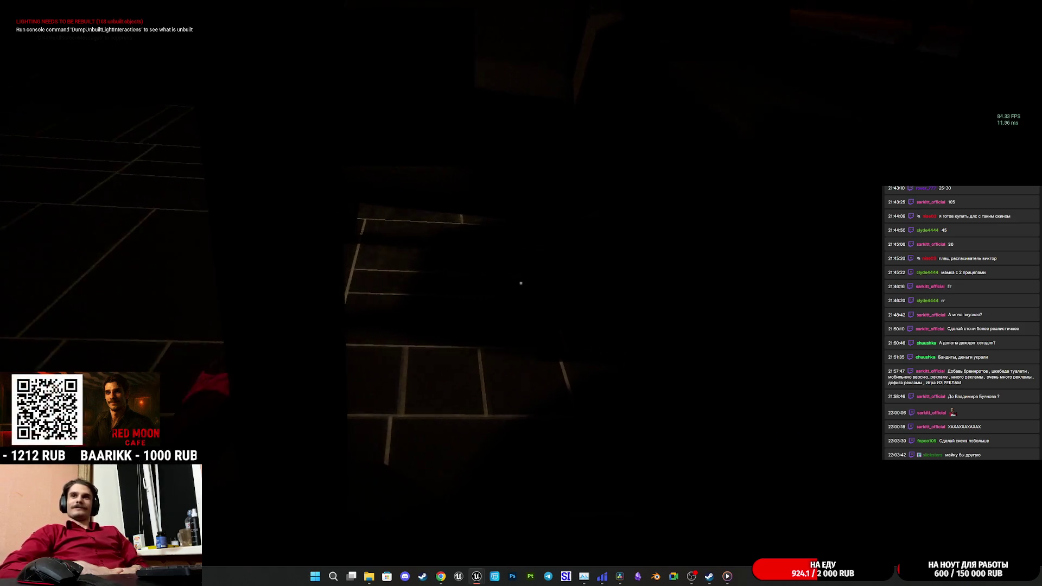
key(w)
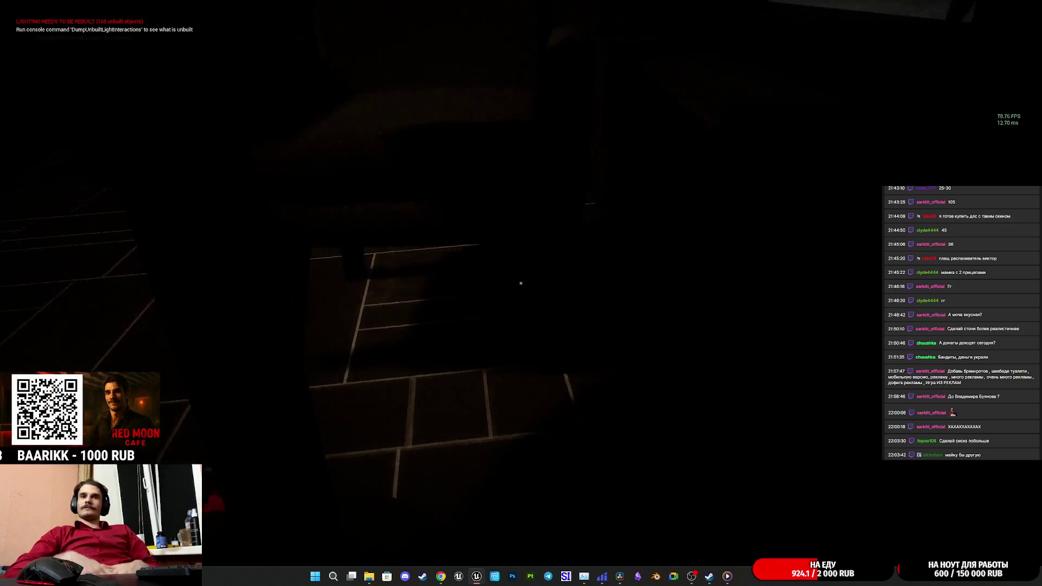
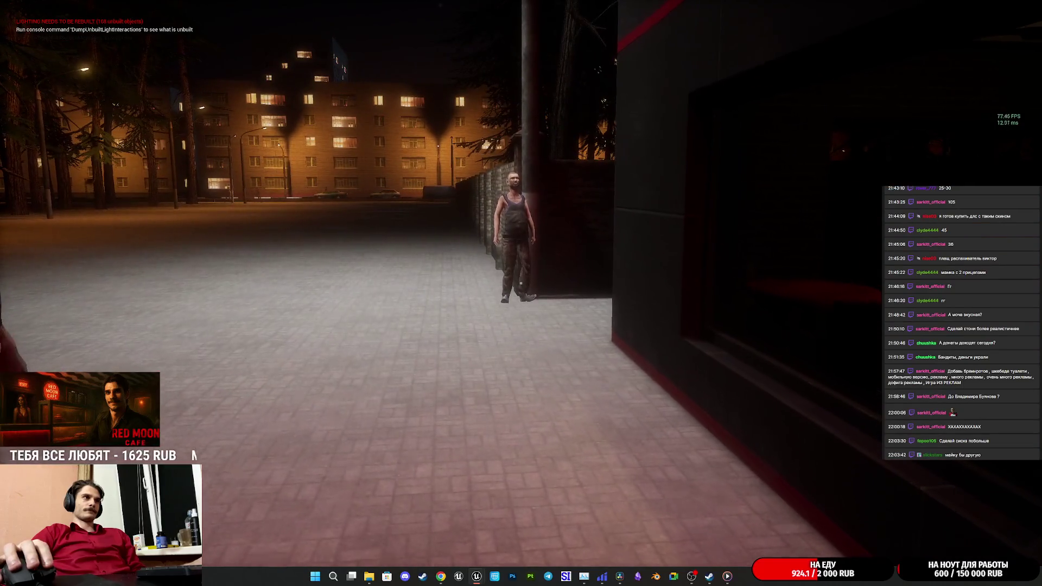
Stop the play session, re-enable realtime viewport rendering, and switch to the web browser
key(Escape)
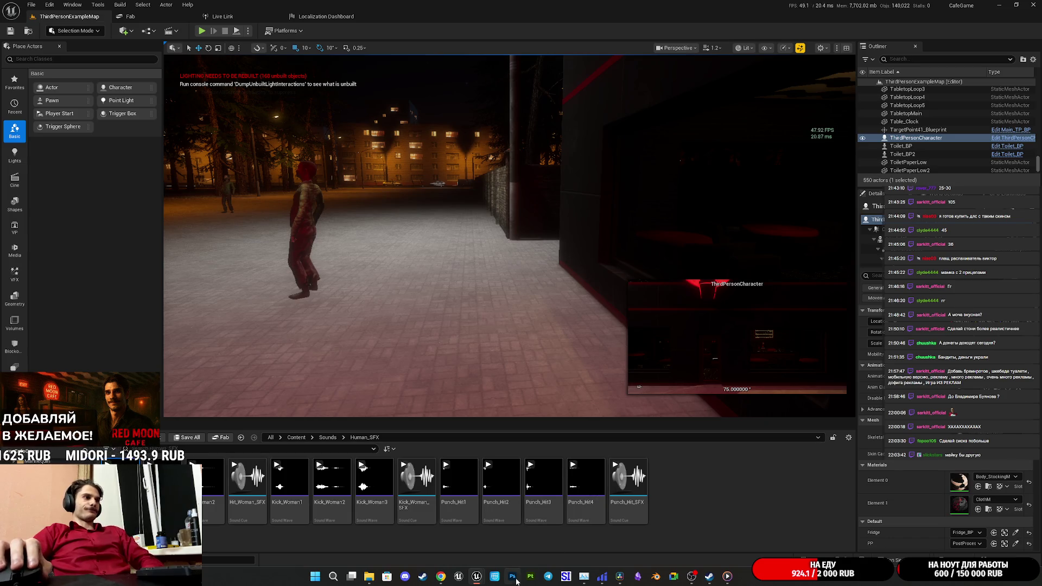
click(801, 48)
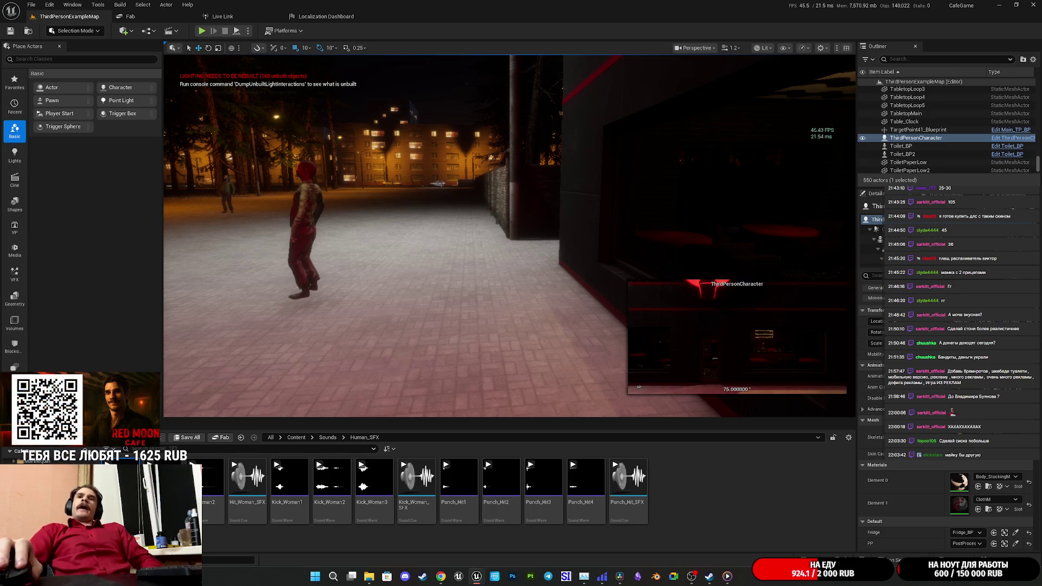
click(441, 576)
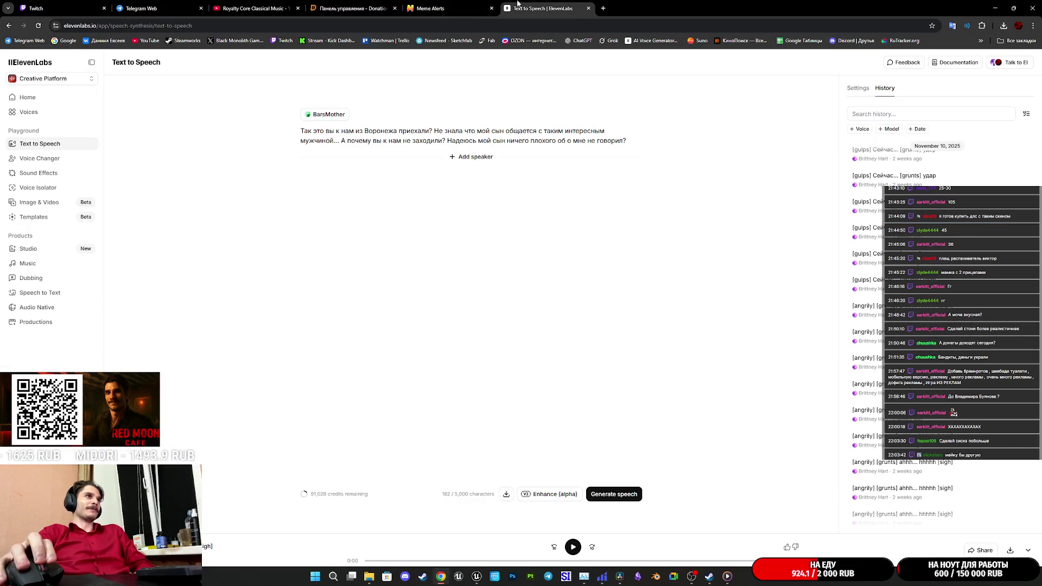
click(455, 4)
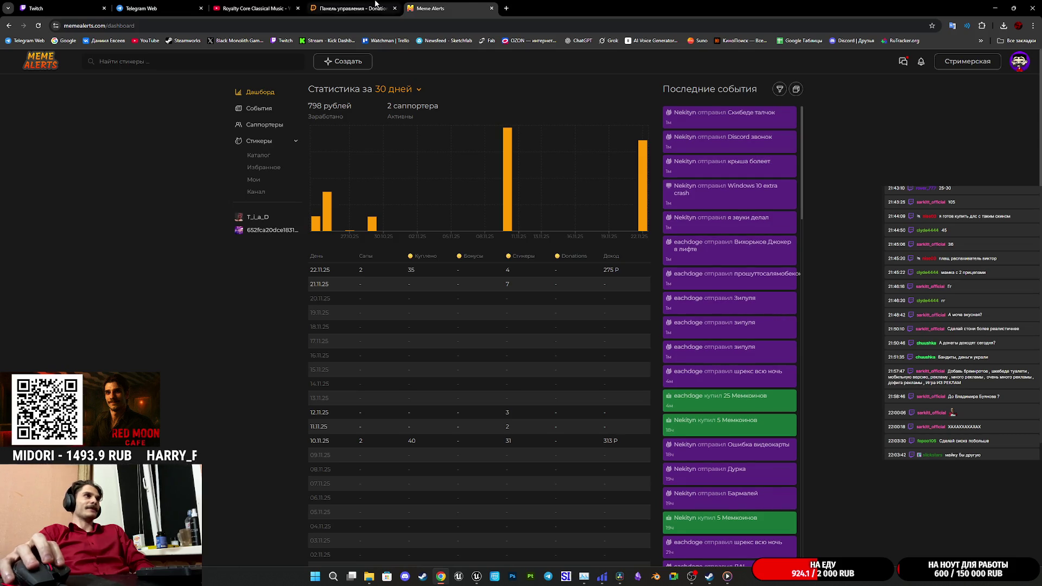
click(351, 7)
click(273, 5)
click(337, 8)
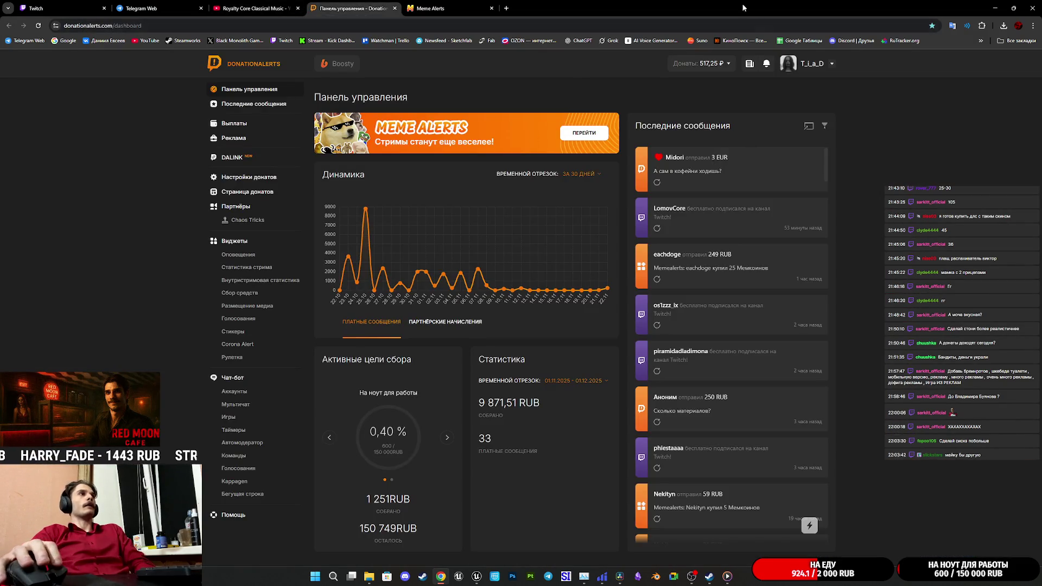
click(995, 8)
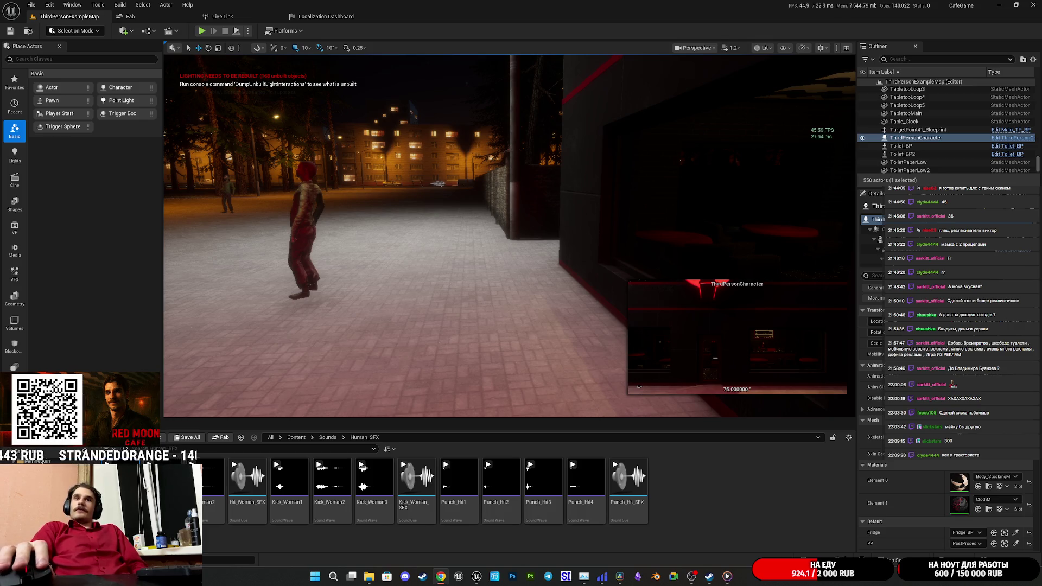
Bring the Chrome window with the Twitch stream manager forward, maximize it, and open the account menu
key(alt+Tab)
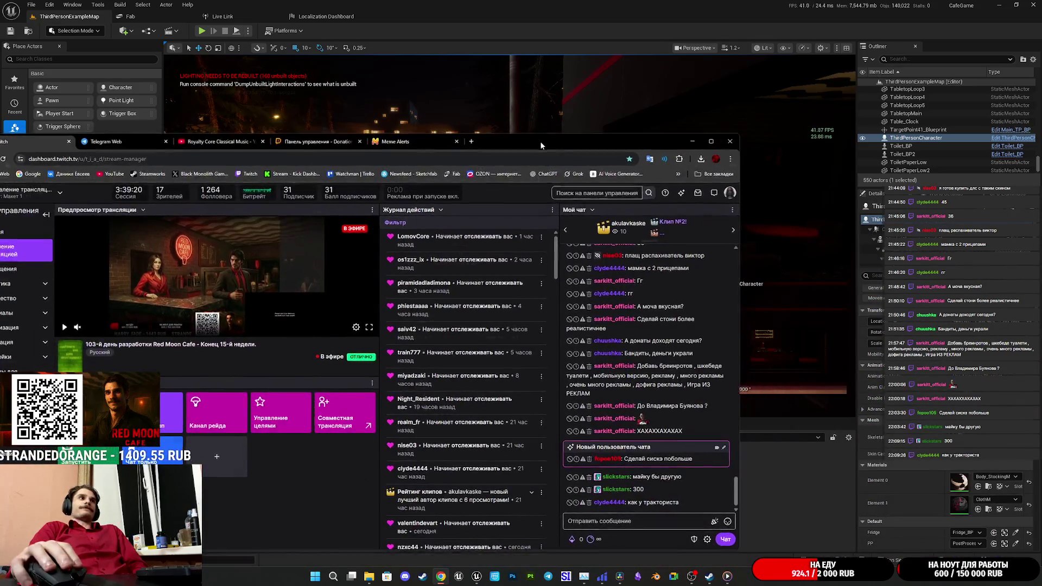
double_click(540, 141)
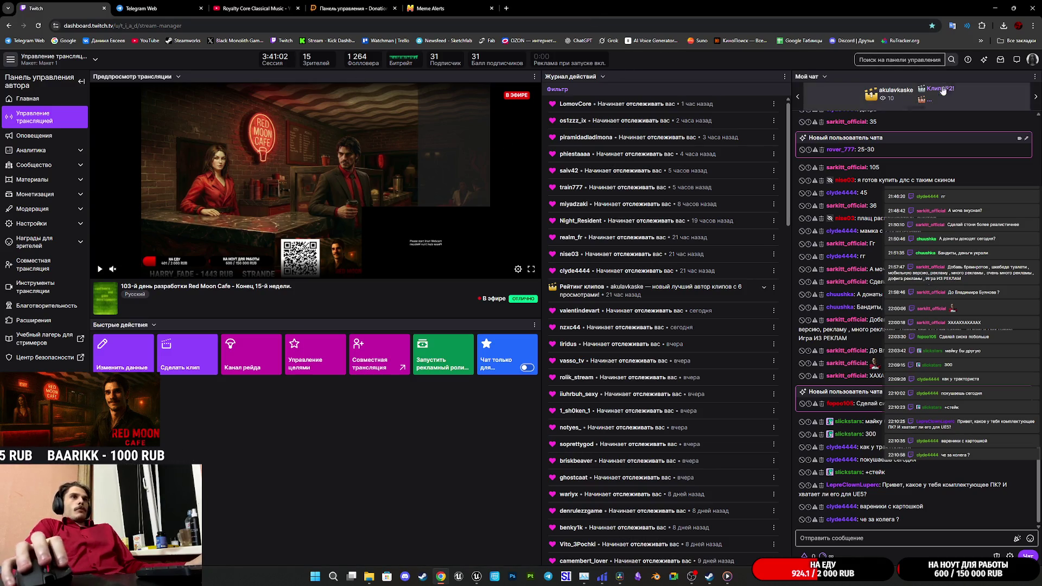
click(1033, 59)
Open the own channel page in a new tab, go to a linked developer's channel, and play its clip
middle_click(1004, 86)
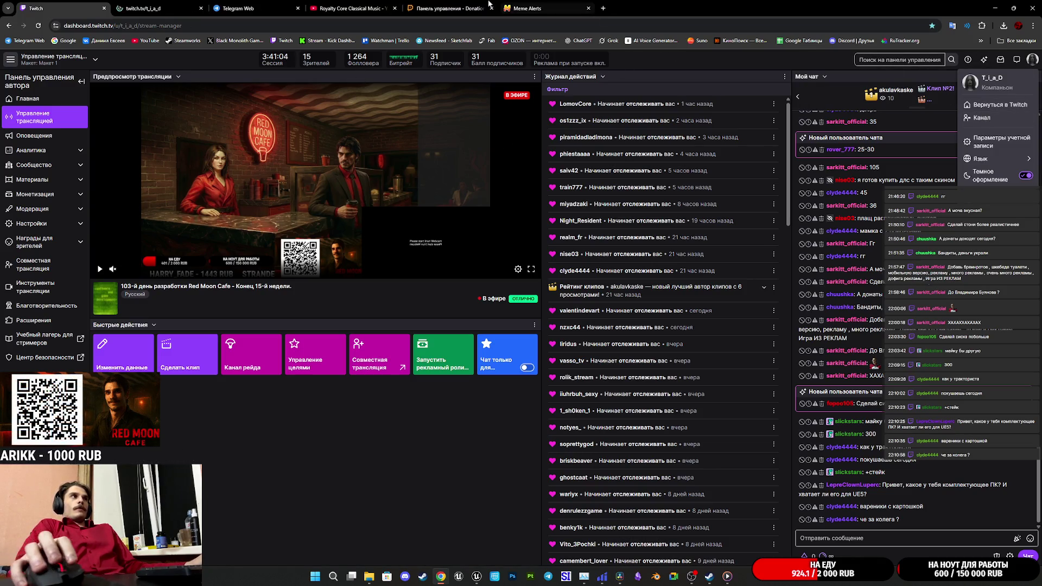
click(171, 11)
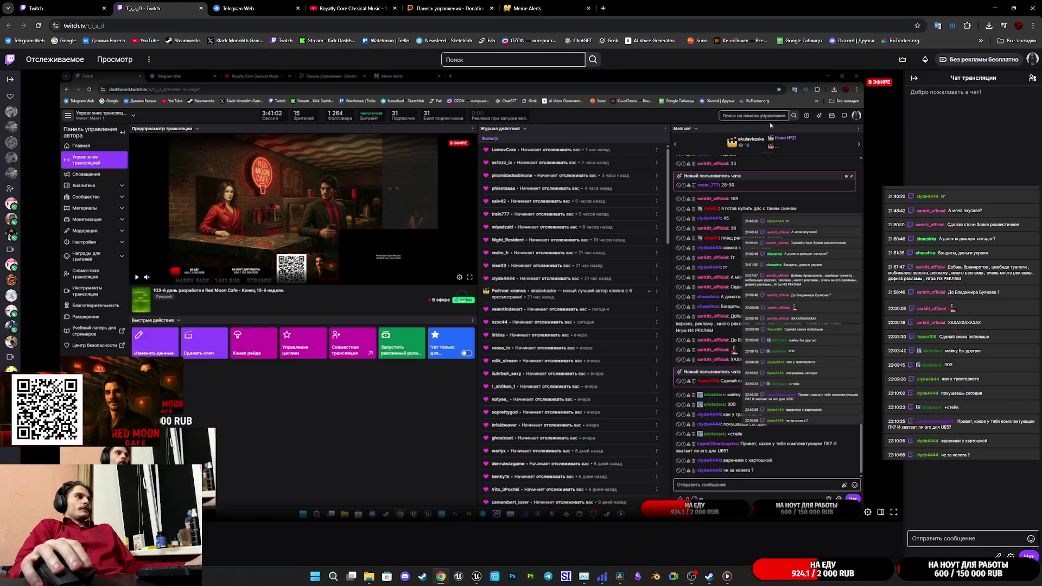
scroll(212, 371, down, 6)
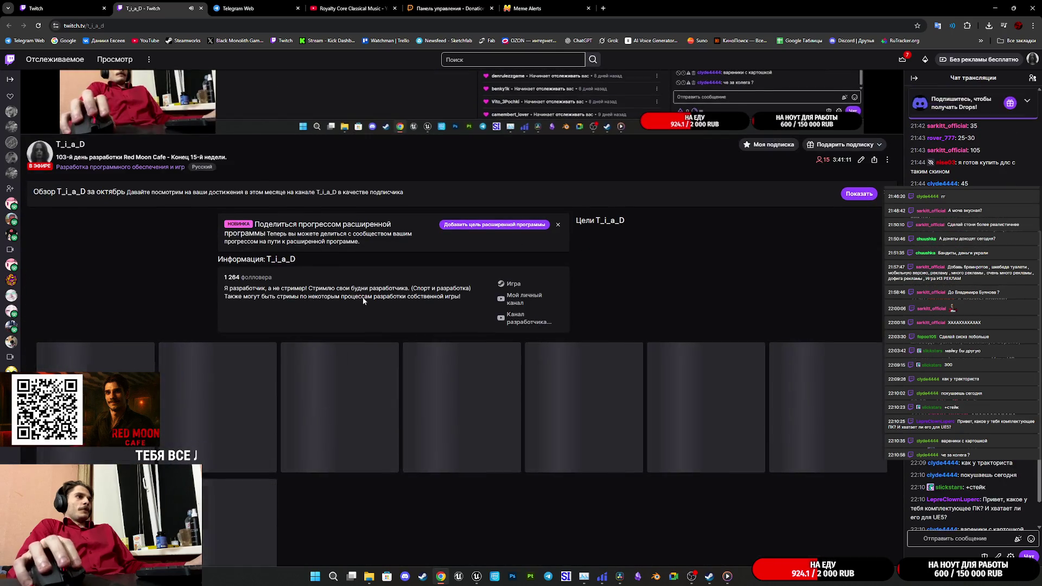
click(12, 127)
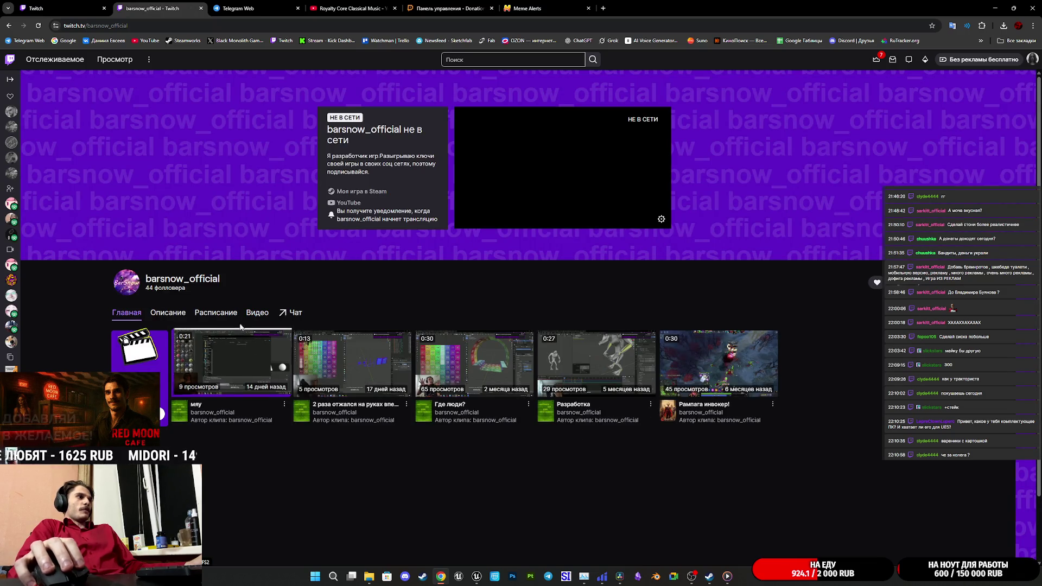
click(472, 363)
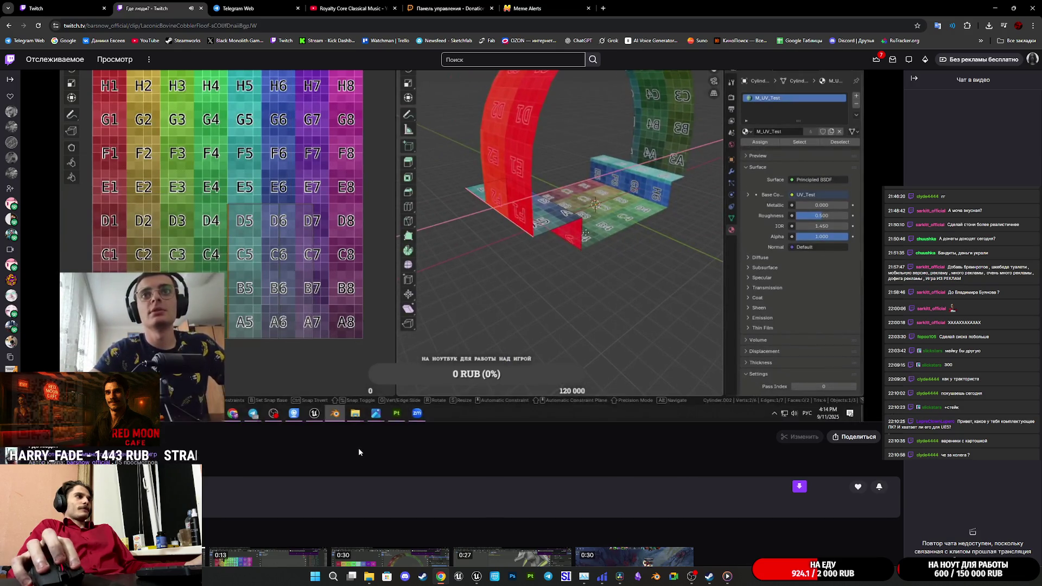
Restore the browser to a smaller window and place it over the editor's lower right
scroll(358, 448, up, 2)
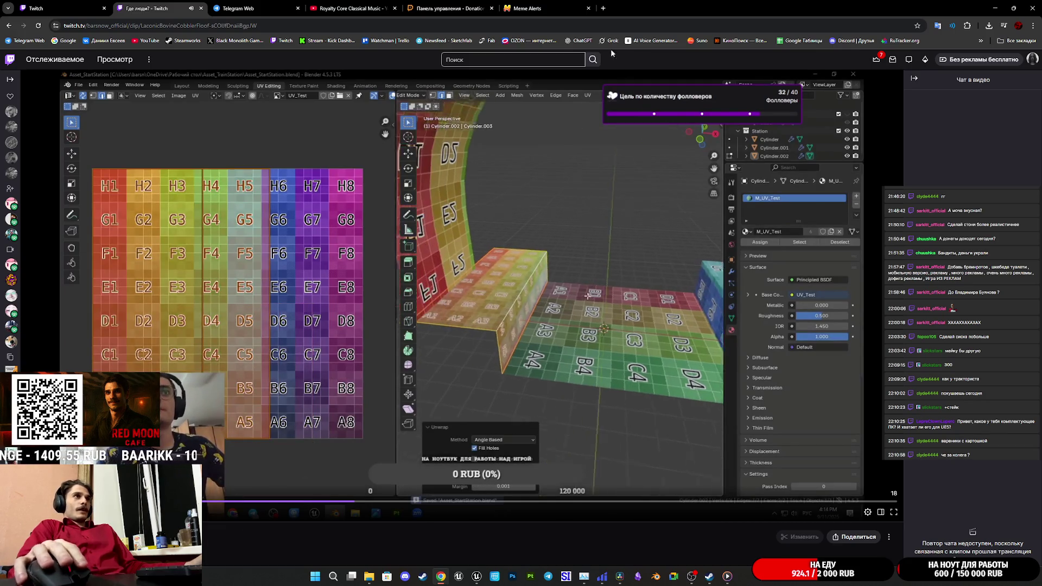
double_click(699, 8)
mouse_move(569, 145)
mouse_down()
mouse_move(696, 119)
mouse_move(1041, 118)
mouse_up()
mouse_move(1041, 295)
mouse_down()
mouse_move(772, 296)
mouse_move(767, 177)
mouse_move(972, 261)
mouse_move(988, 183)
mouse_up()
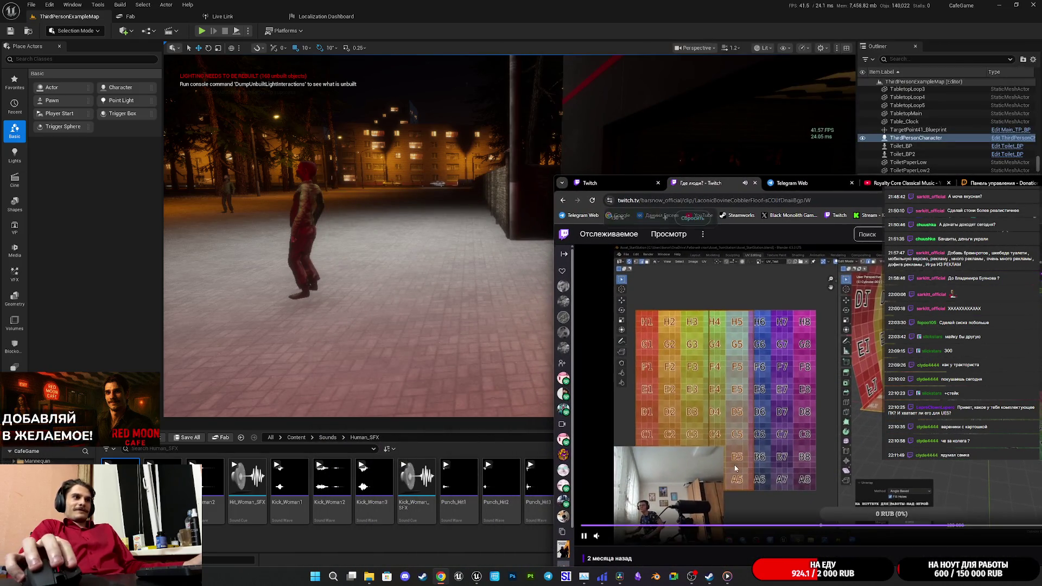
Zoom the Twitch page out and move the clip window toward the screen centre
key(ctrl+minus)
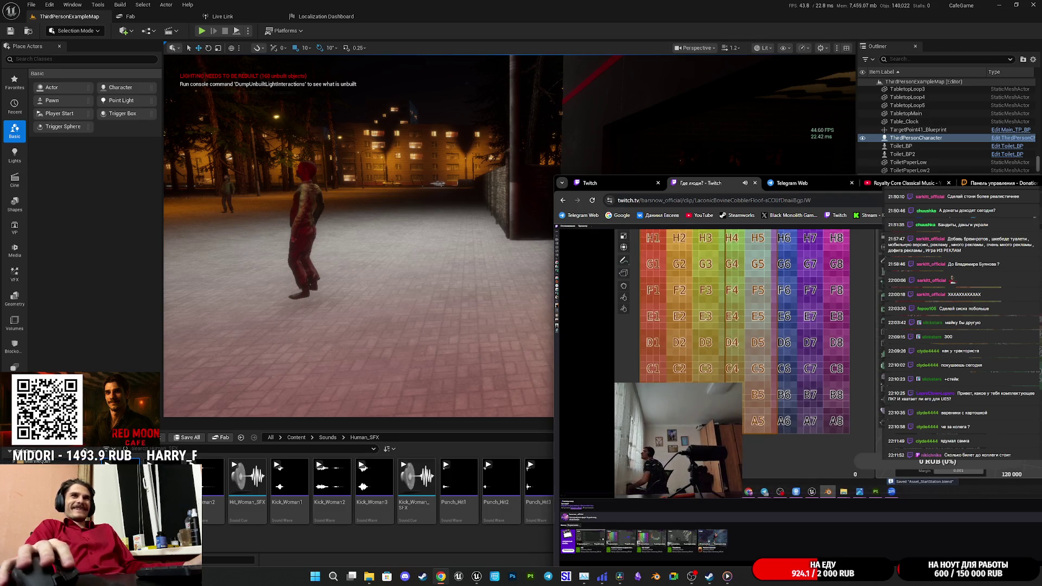
drag(1041, 187, 812, 129)
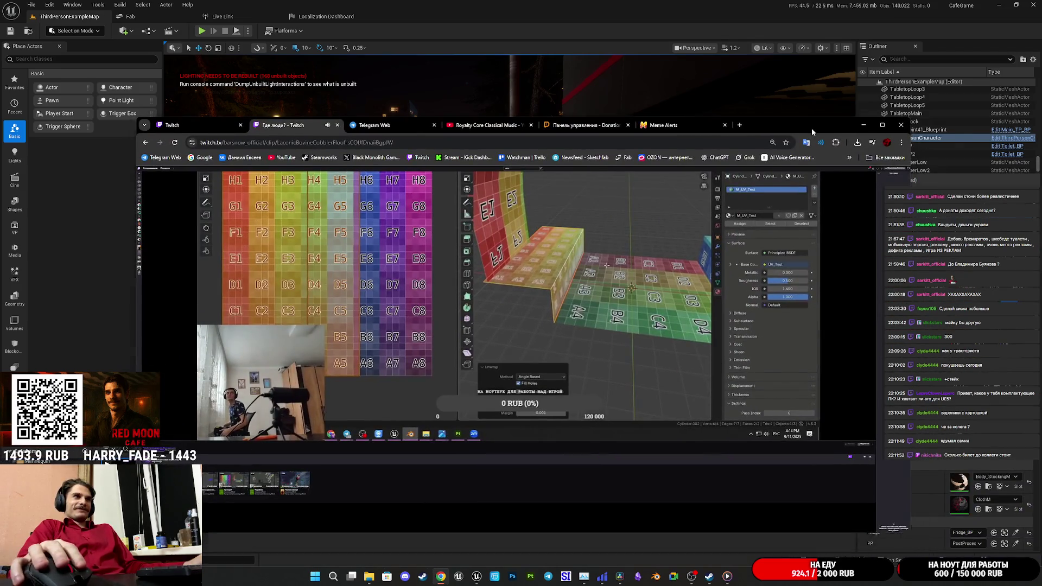
Maximize the browser, reset the page zoom, and close the clip tab
double_click(812, 128)
key(ctrl+minus)
key(ctrl+minus)
key(ctrl+minus)
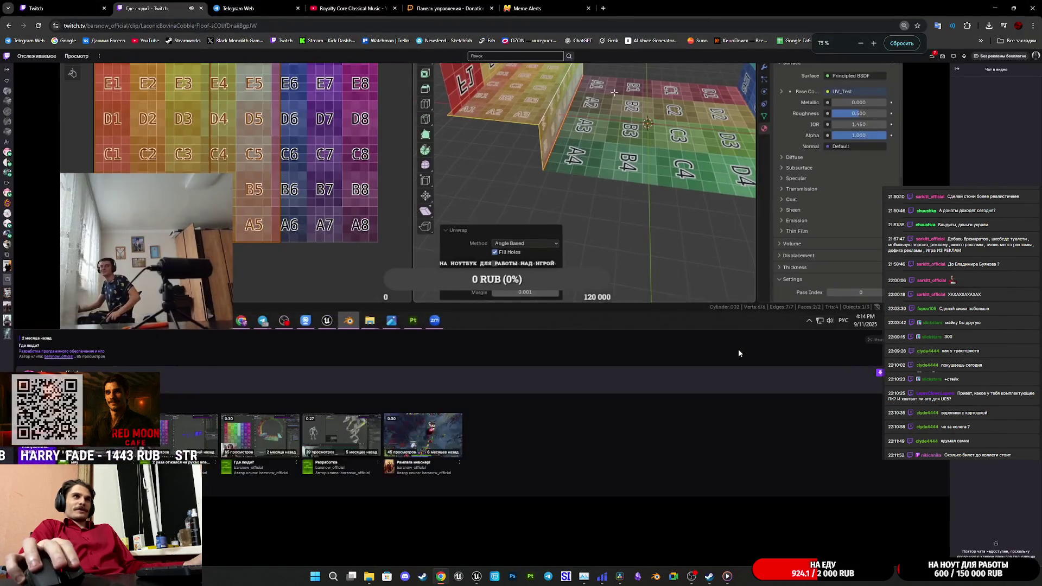
key(ctrl+plus)
key(ctrl+plus)
key(ctrl+plus)
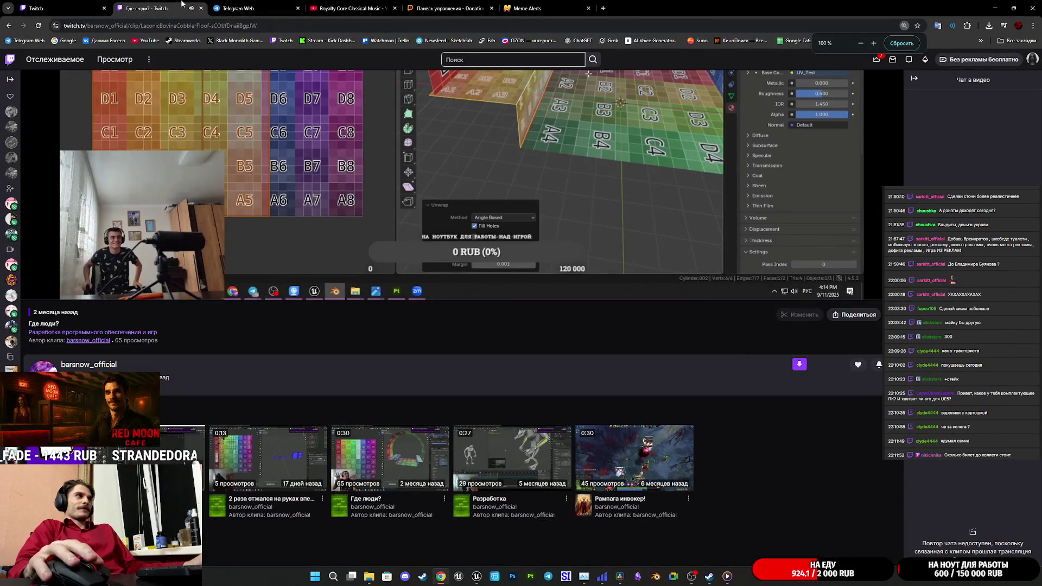
key(ctrl+w)
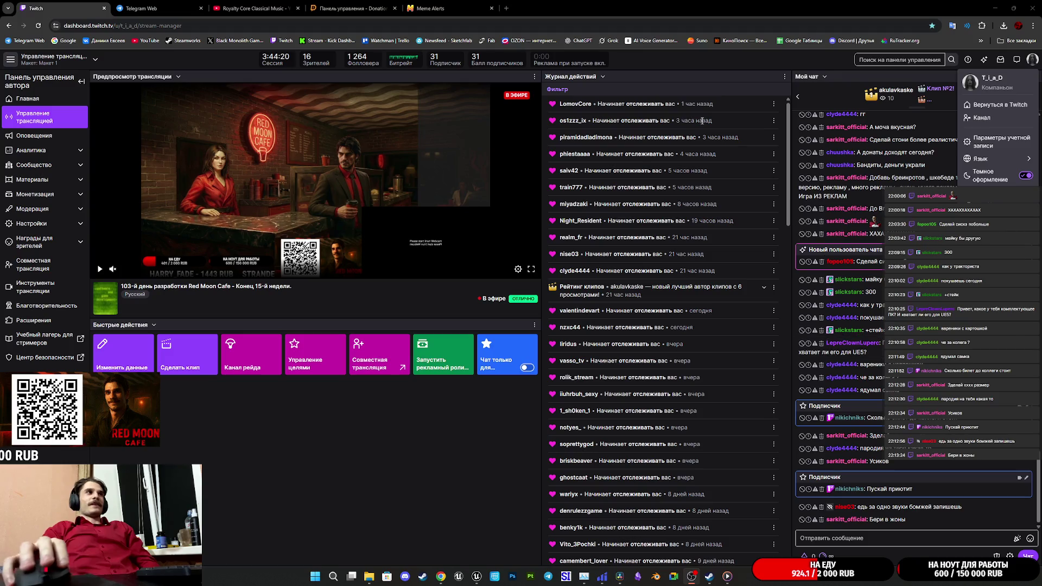
Glance at the Meme Alerts and DonationAlerts tabs, then minimize the browser
click(487, 5)
click(350, 6)
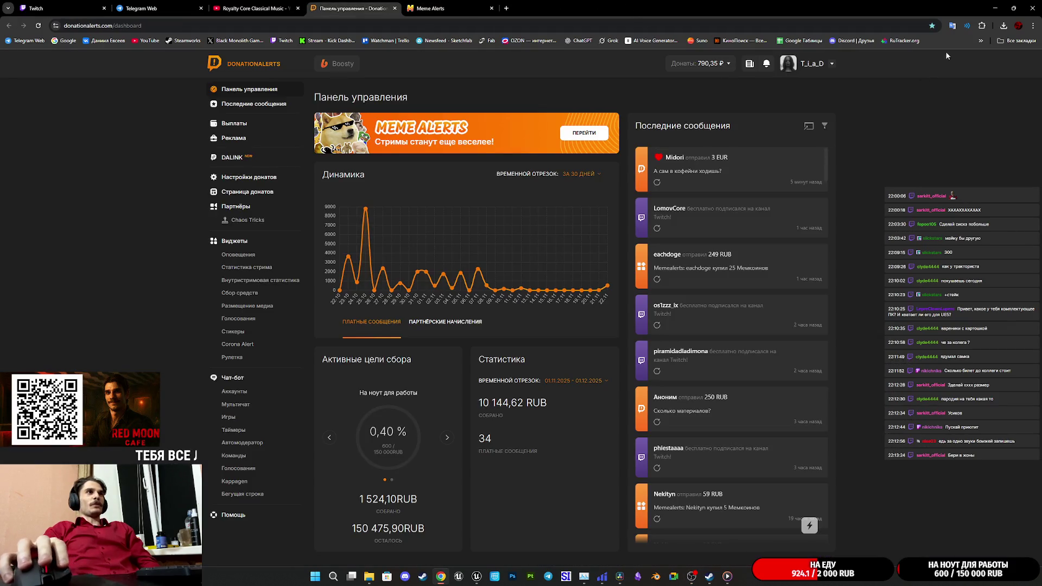
click(995, 8)
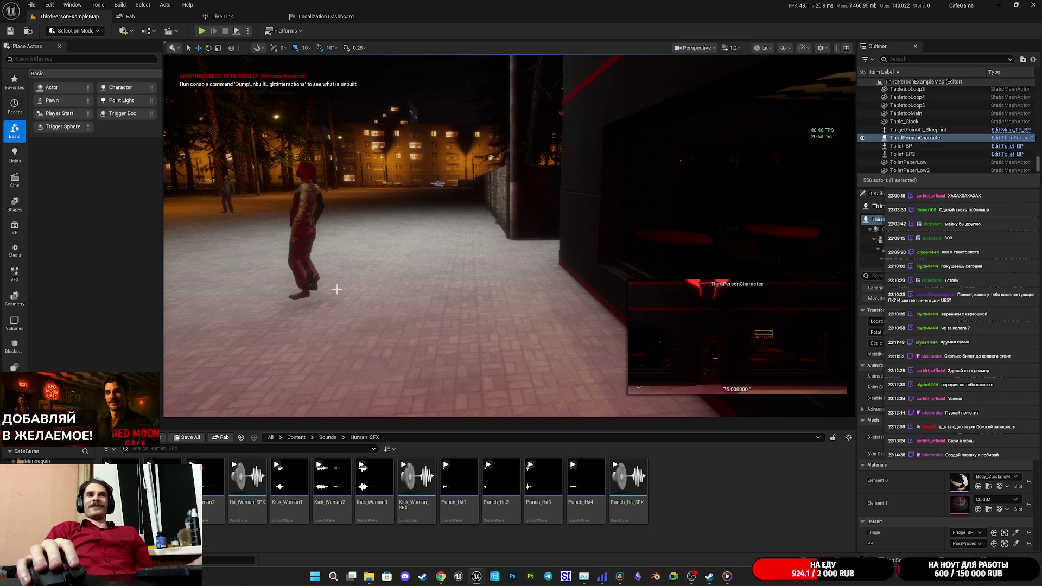
Look around the night street, focus the ThirdPersonCharacter, select the Lighting folder, then minimize the editor
mouse_move(474, 289)
mouse_down()
mouse_move(369, 289)
mouse_move(474, 289)
mouse_up()
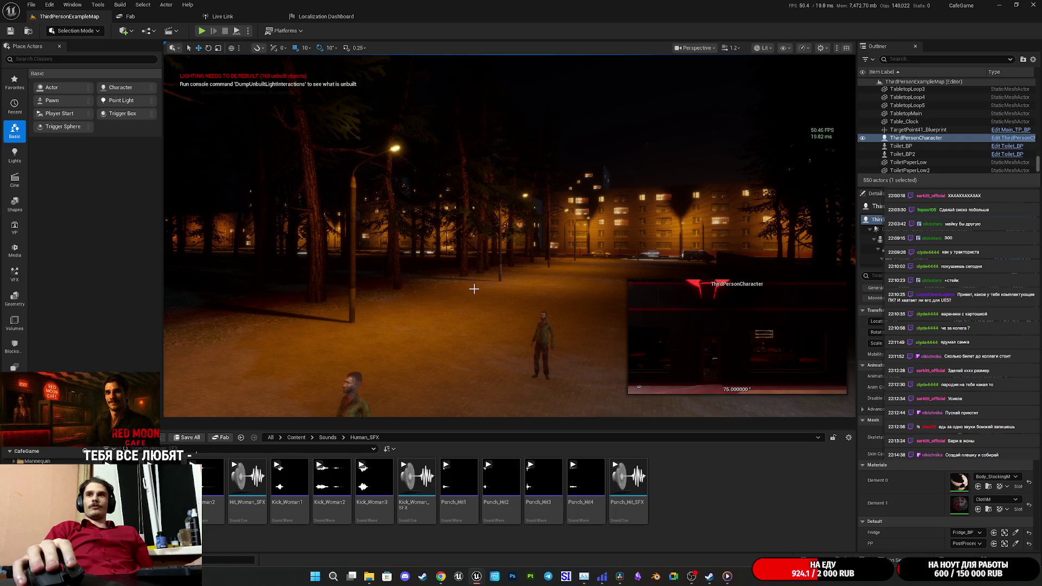
key(f)
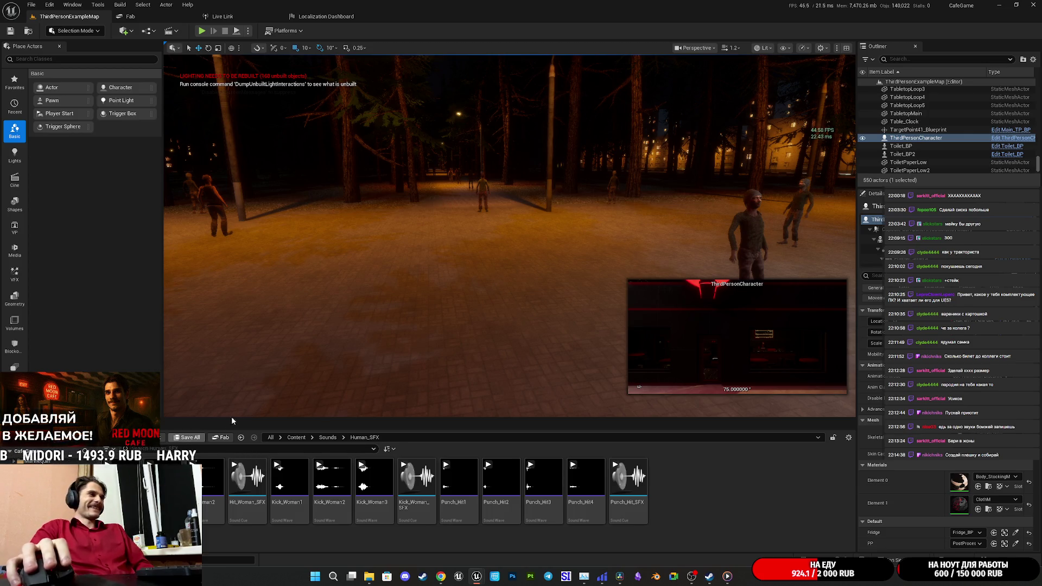
mouse_move(695, 223)
mouse_down()
mouse_move(749, 224)
mouse_move(630, 223)
mouse_move(684, 223)
mouse_up()
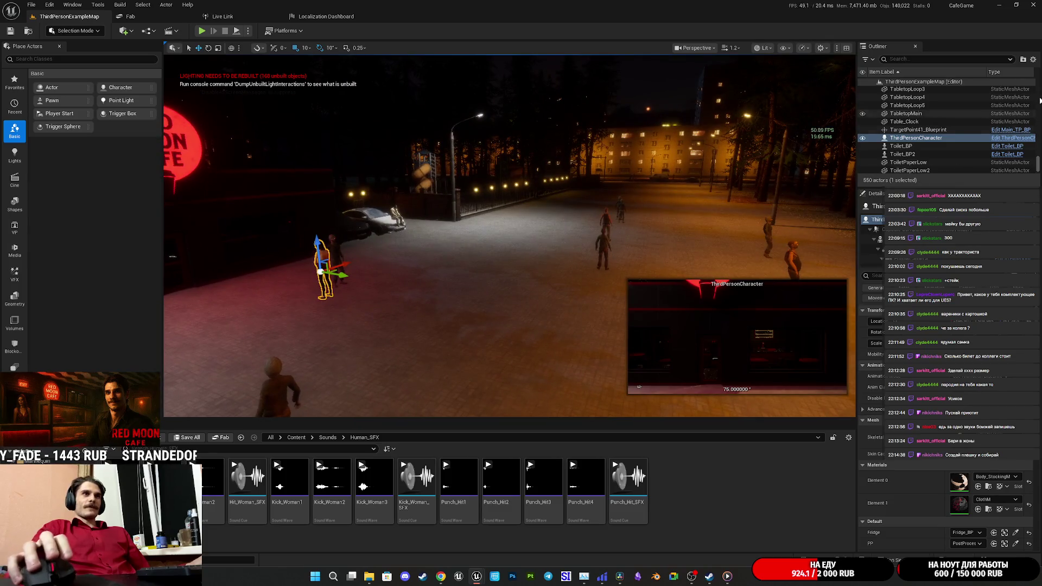
scroll(999, 130, up, 20)
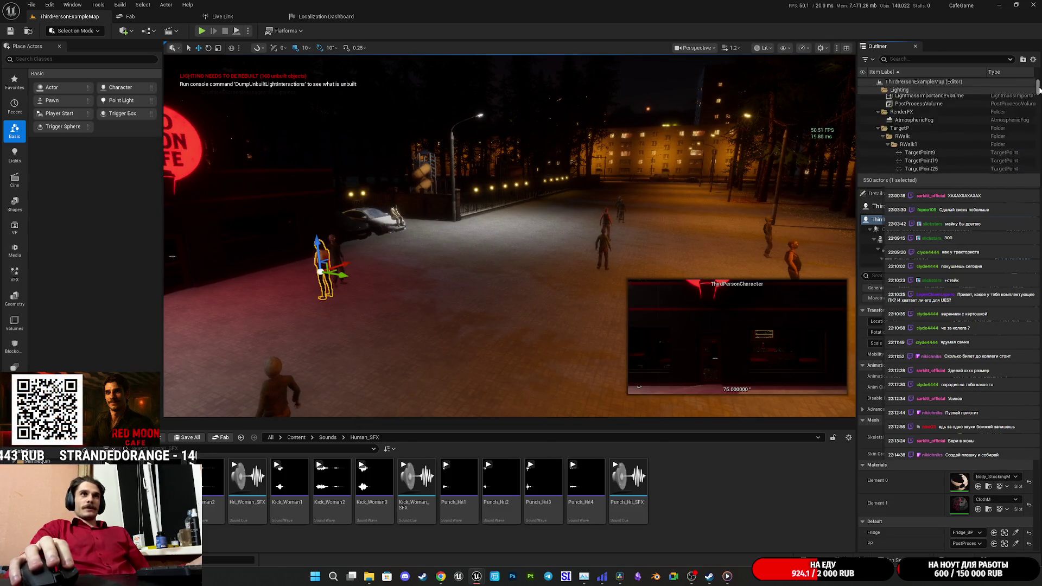
click(966, 106)
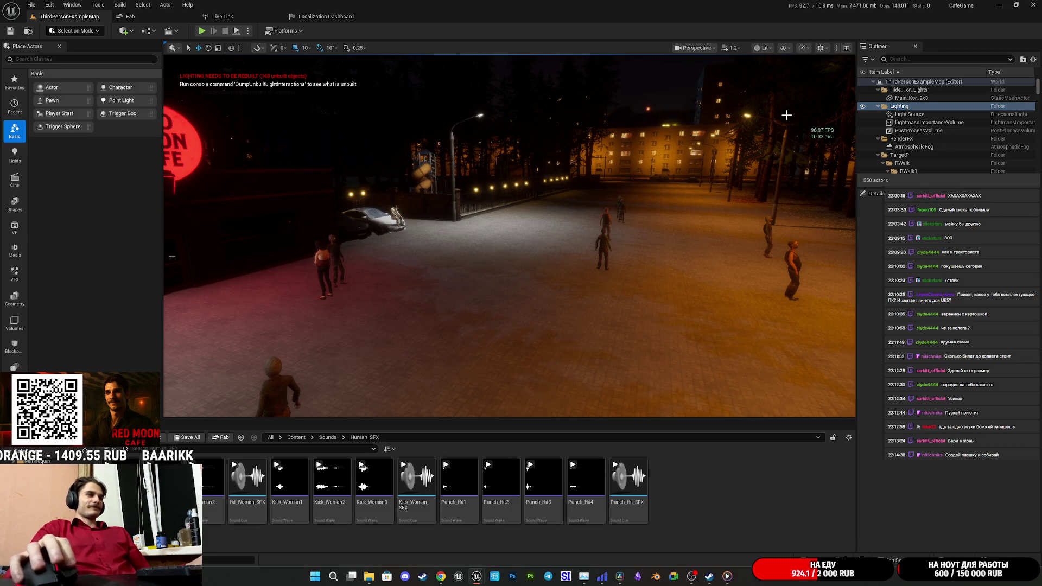
click(999, 5)
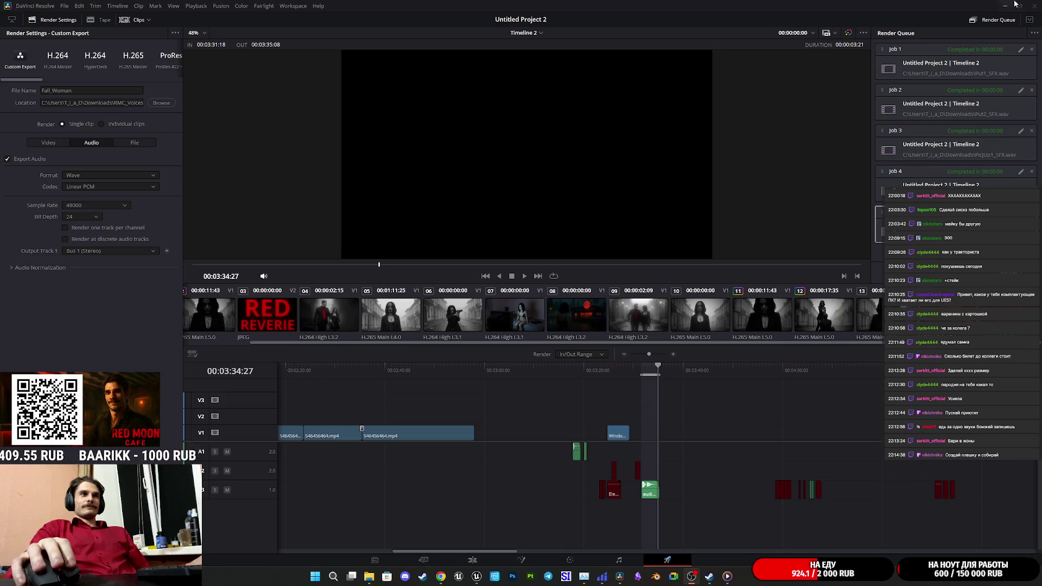
Use DaVinci Resolve's title-bar close button so the Windows desktop shows
click(1038, 4)
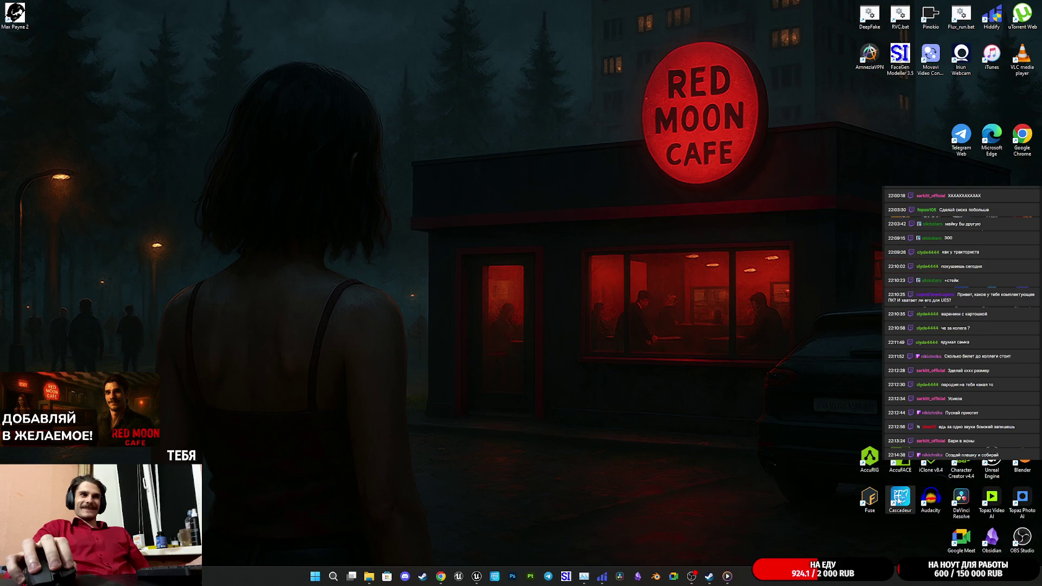
Launch Cascadeur 2025.2 from its desktop shortcut to reach the recent-projects start screen
double_click(900, 495)
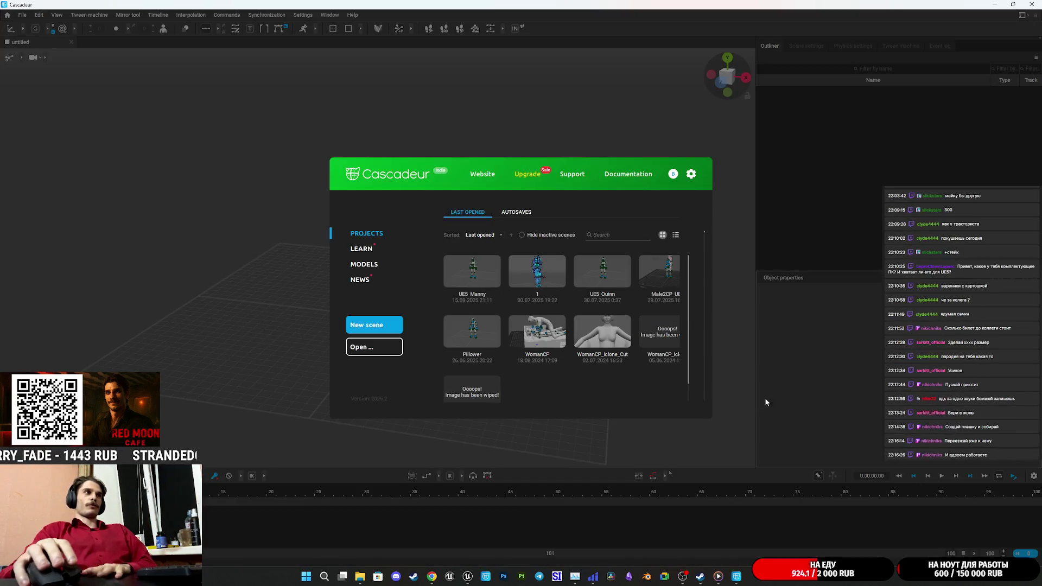
Close the Cascadeur launcher and drag WomanNorm.fbx into the empty scene
click(601, 426)
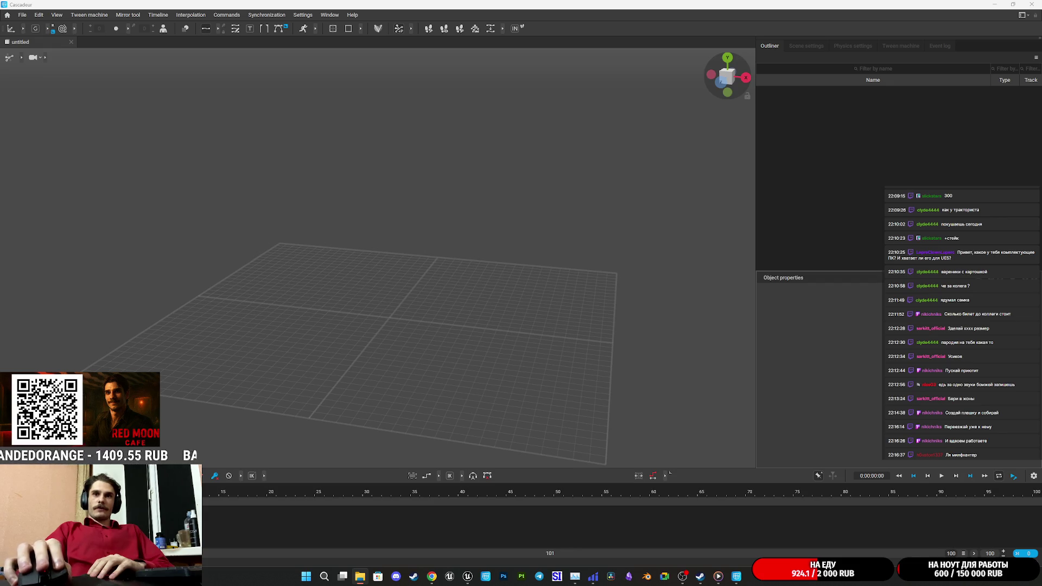
mouse_move(1041, 402)
mouse_down()
mouse_move(695, 384)
mouse_move(431, 337)
mouse_up()
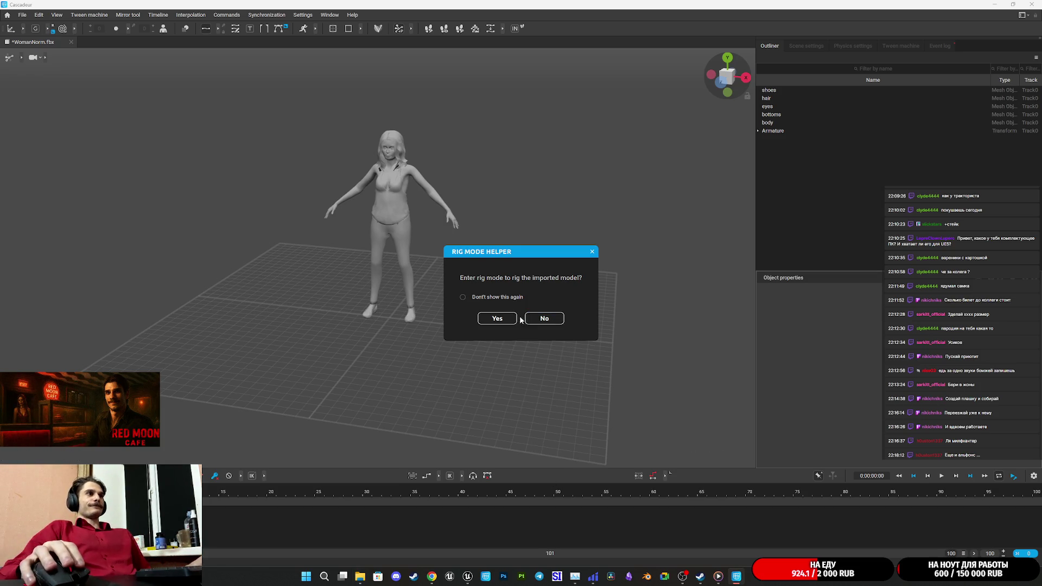
Enter rig mode for the imported model and start the Quick Rigging Tool
click(497, 317)
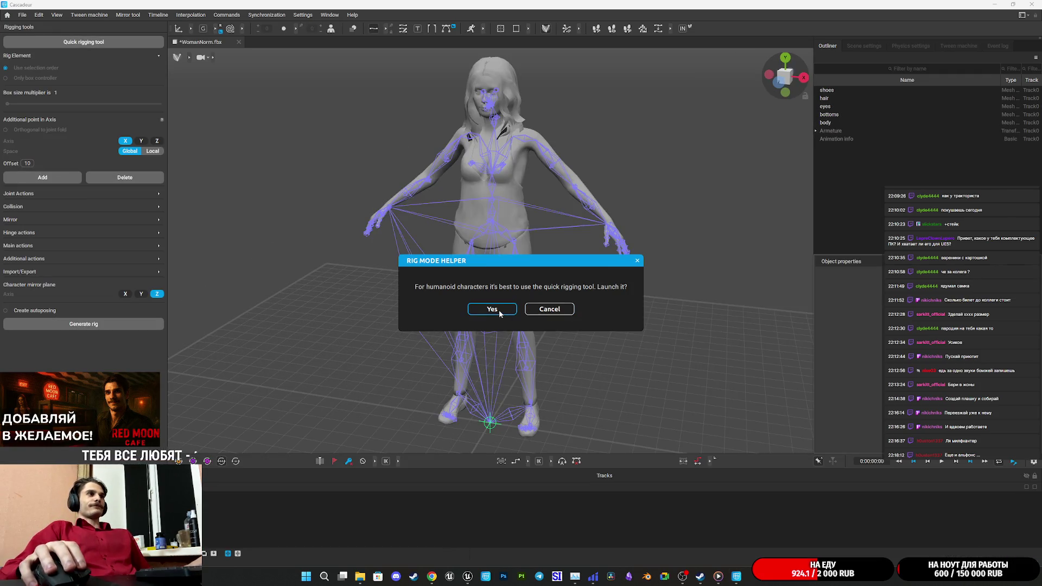
click(500, 310)
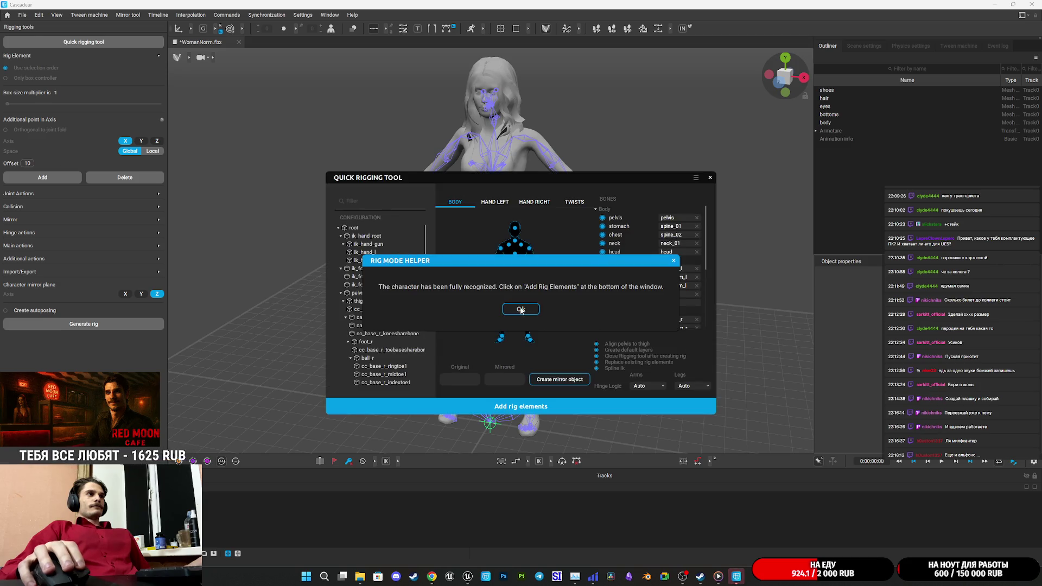
click(521, 309)
Filter bones by 'spi', assign spine_03 as the chest bone, and add rig elements
click(358, 202)
text(s)
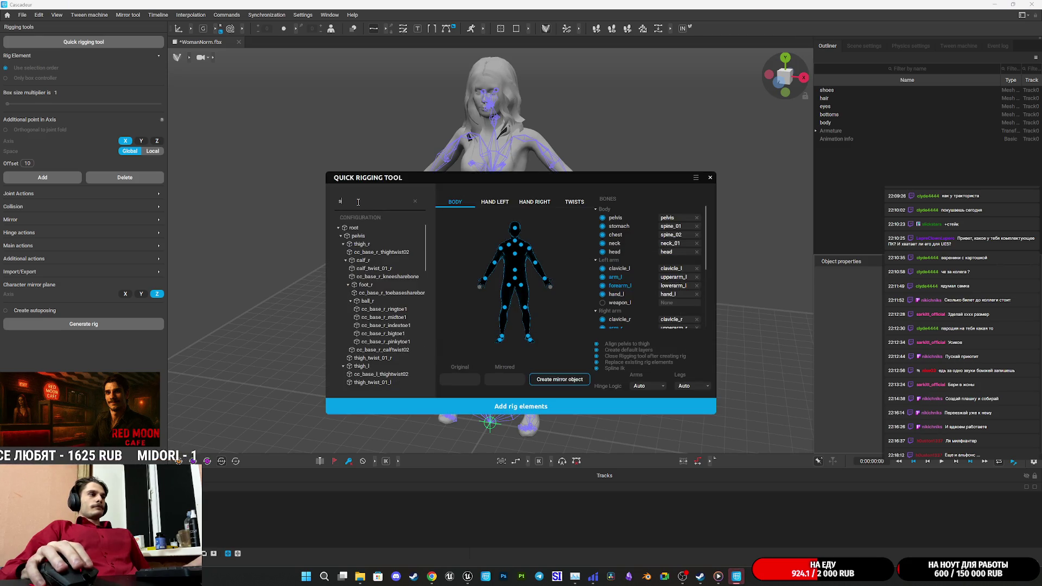
text(pi)
click(372, 260)
click(675, 234)
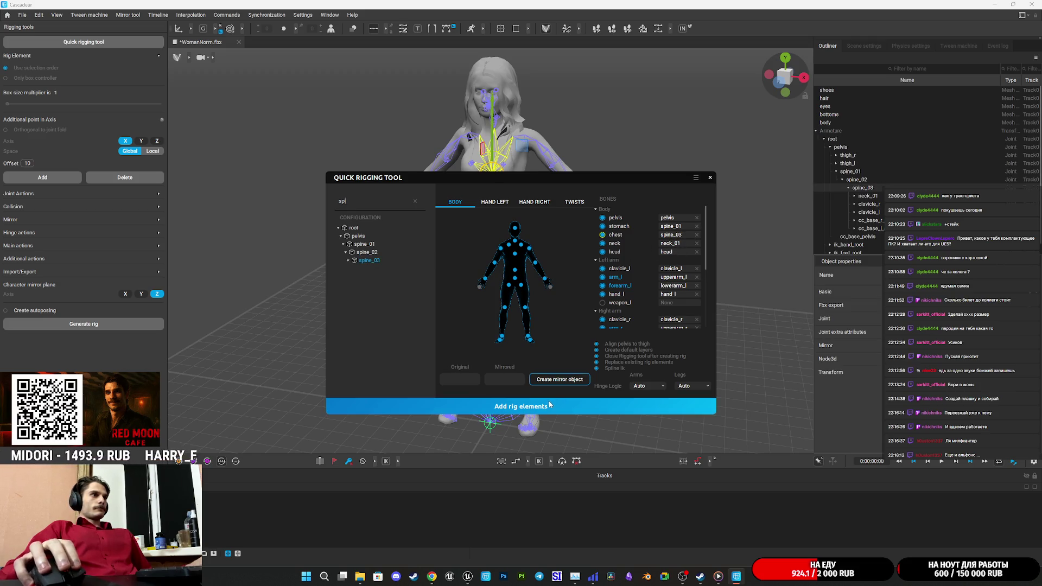
scroll(623, 308, down, 3)
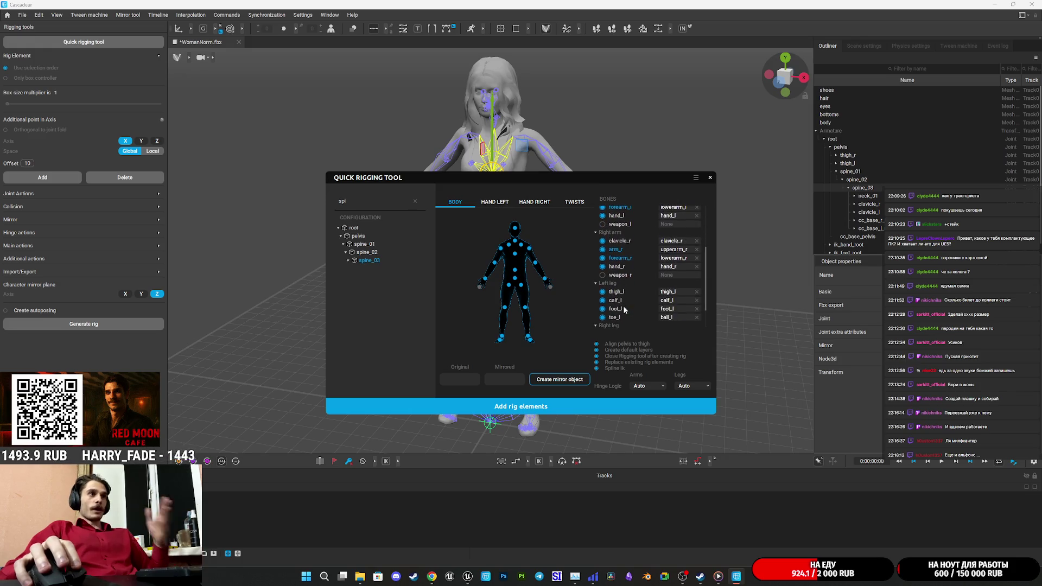
scroll(629, 304, down, 2)
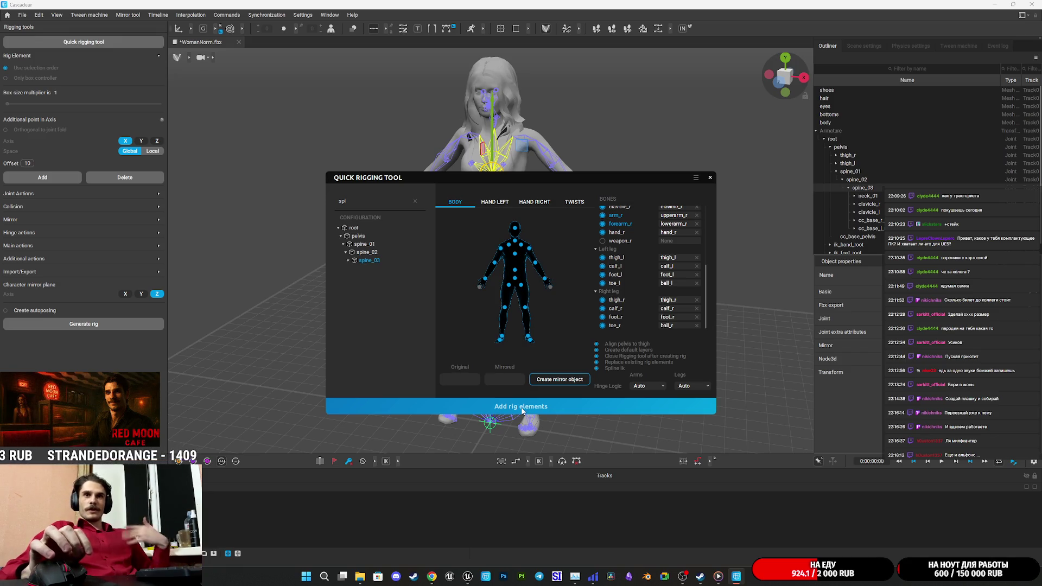
click(523, 411)
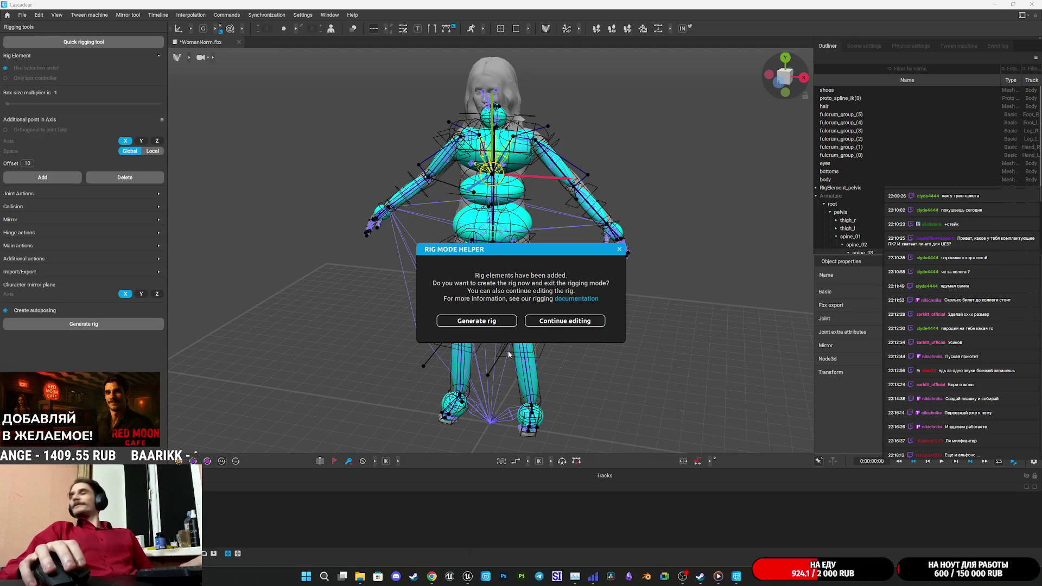
Continue editing the rig and select the head rig element, viewing the face frontally
click(590, 322)
scroll(640, 252, up, 5)
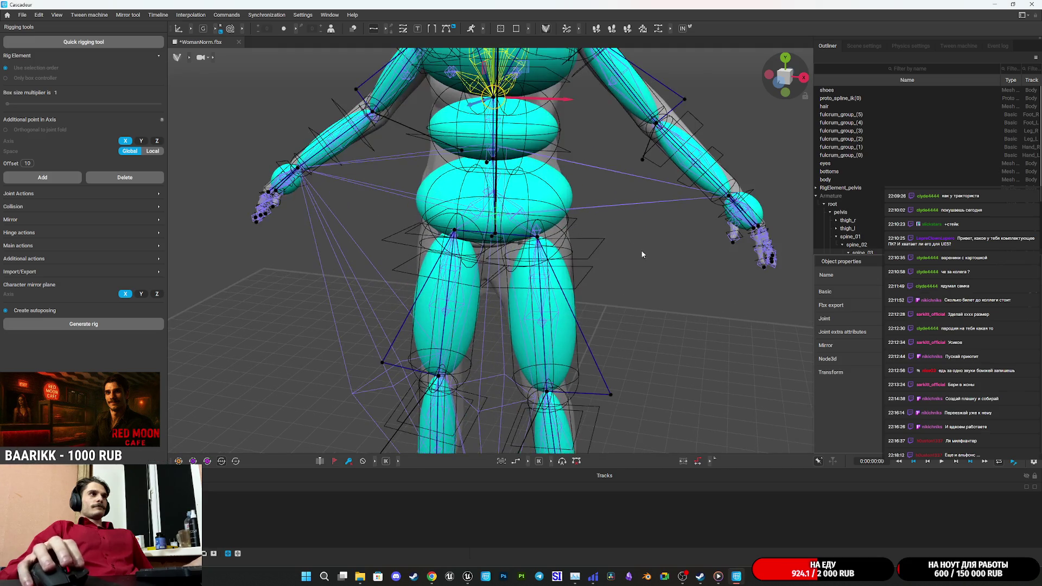
scroll(621, 212, up, 5)
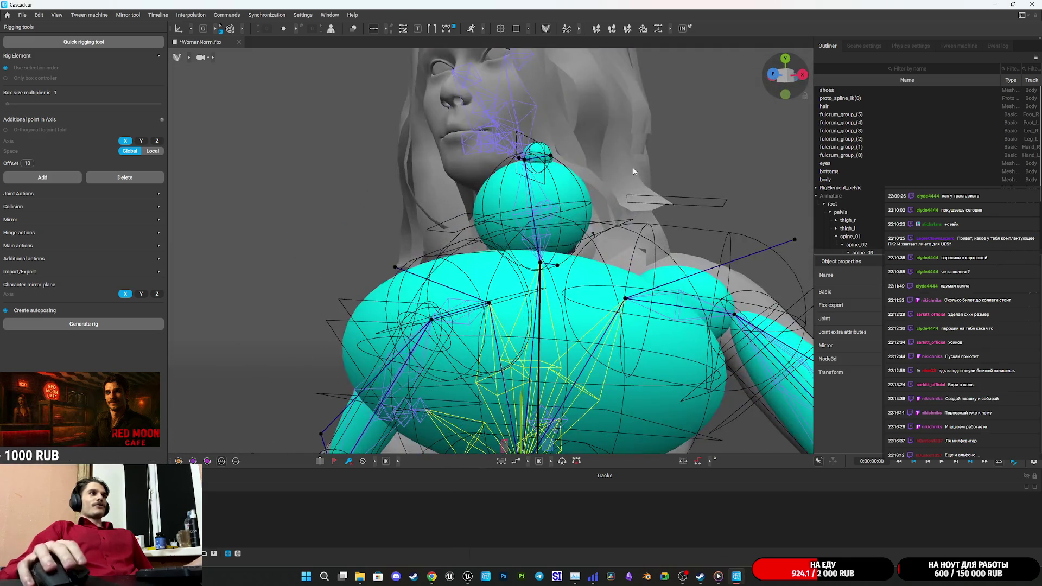
scroll(630, 274, up, 3)
scroll(411, 256, up, 5)
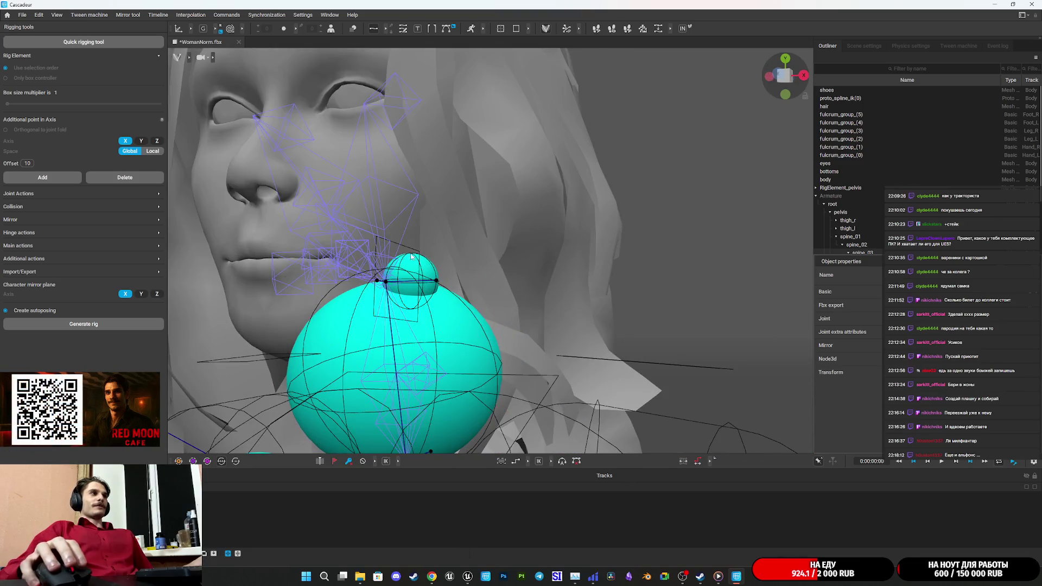
click(411, 256)
mouse_move(580, 291)
mouse_down()
mouse_move(667, 288)
mouse_move(540, 292)
mouse_move(431, 248)
mouse_up()
mouse_move(395, 218)
mouse_down()
mouse_move(456, 232)
mouse_move(412, 227)
mouse_up()
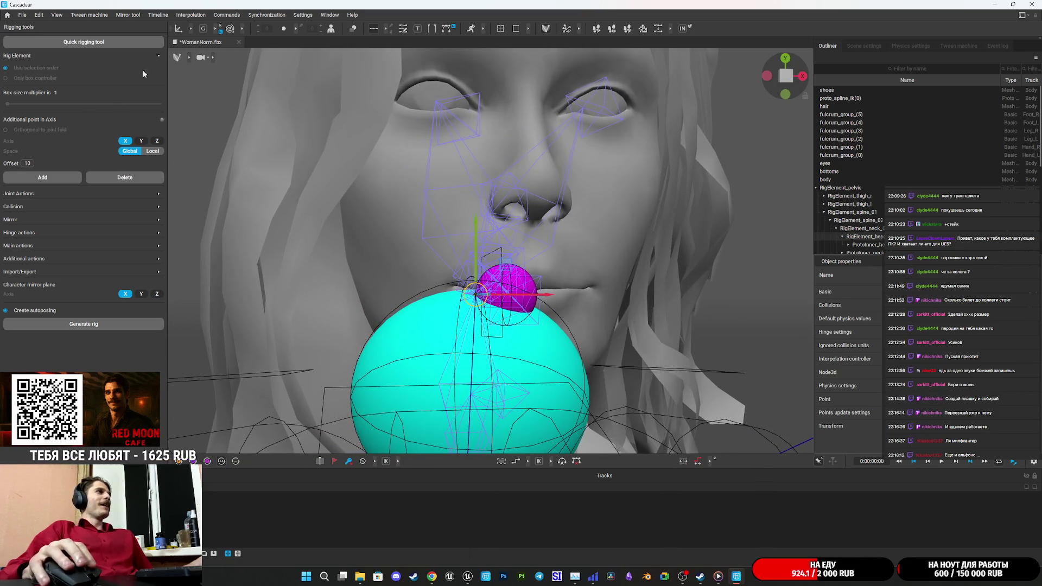
Rotate the head rig element slightly about its pivot in Local space
key(e)
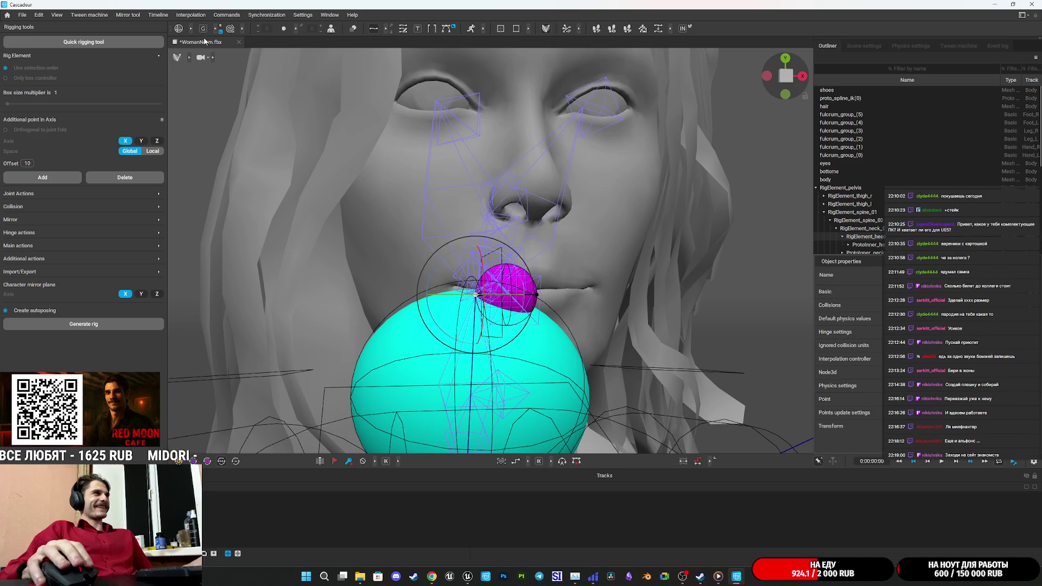
click(203, 33)
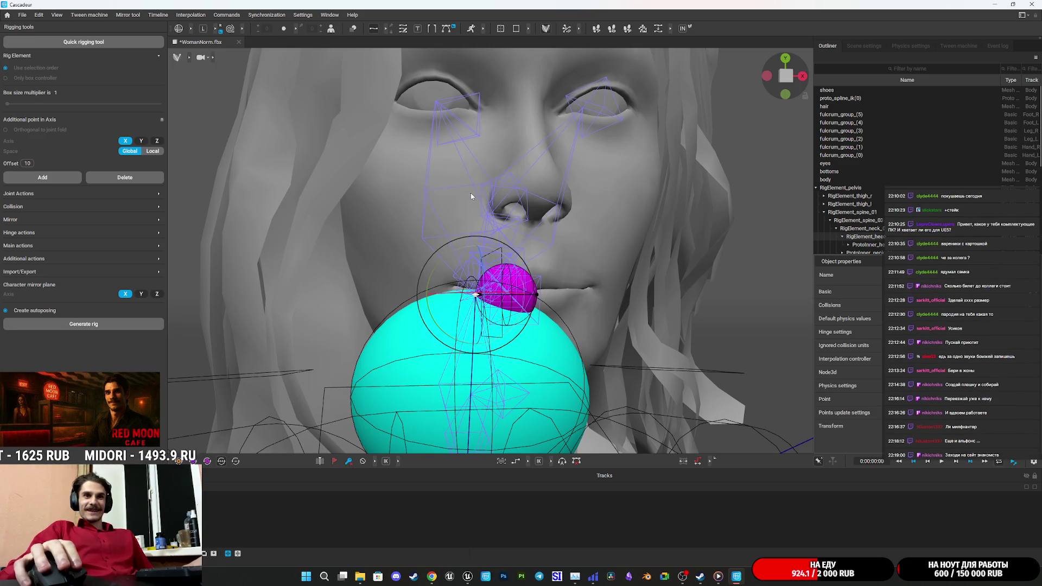
drag(468, 192, 347, 413)
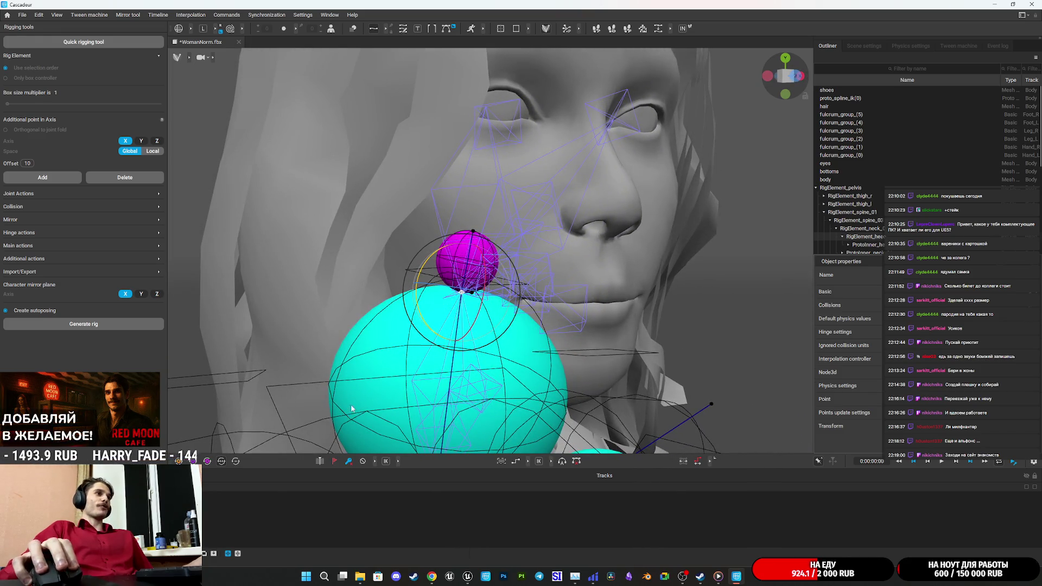
mouse_move(728, 266)
mouse_down()
mouse_move(552, 321)
mouse_move(539, 274)
mouse_up()
drag(675, 302, 800, 308)
scroll(559, 278, up, 3)
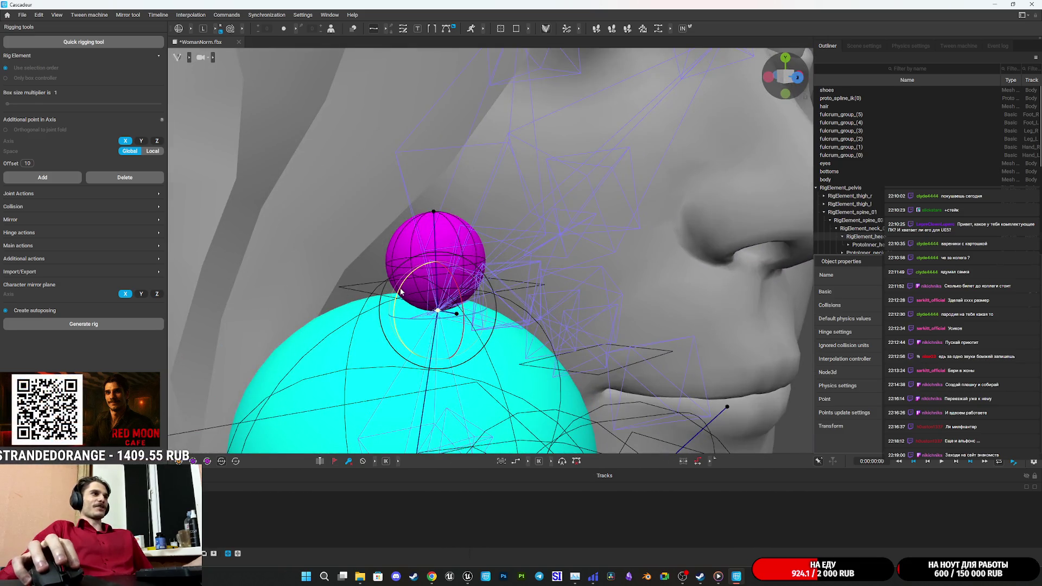
drag(400, 291, 401, 292)
key(f)
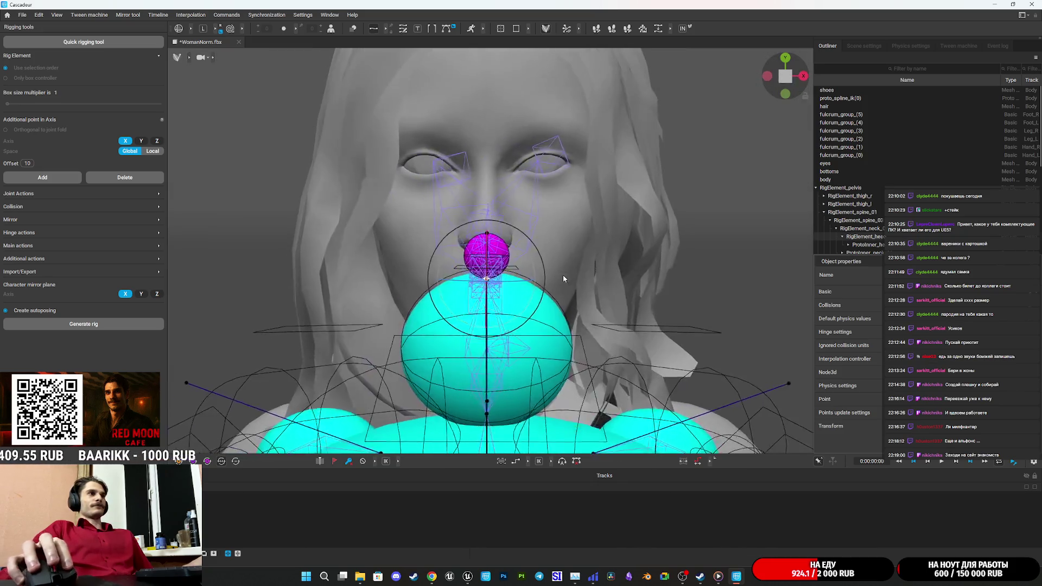
mouse_move(564, 268)
mouse_down()
mouse_move(744, 279)
mouse_move(716, 274)
mouse_move(728, 311)
mouse_move(770, 304)
mouse_move(618, 283)
mouse_move(735, 269)
mouse_move(548, 291)
mouse_move(609, 292)
mouse_move(646, 278)
mouse_move(599, 241)
mouse_up()
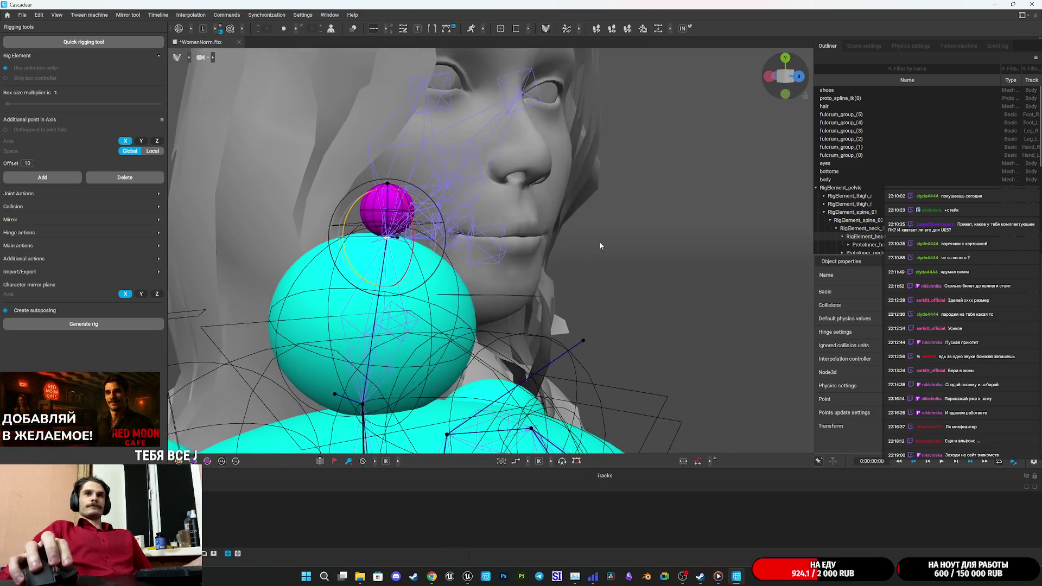
click(95, 325)
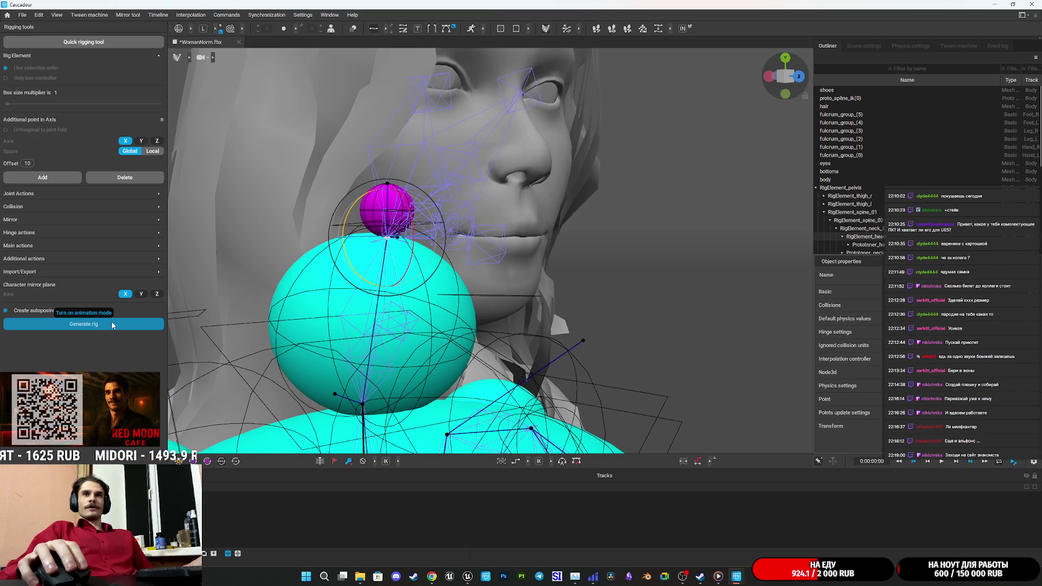
Orbit around the generated rig to inspect it from front and three-quarter views
scroll(510, 223, up, 8)
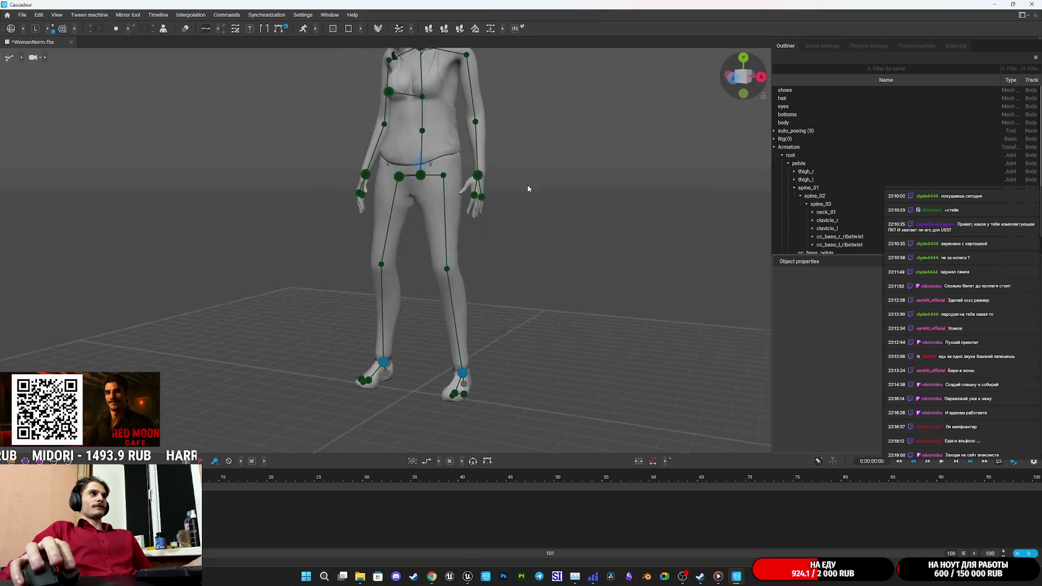
mouse_move(521, 295)
mouse_down()
mouse_move(580, 285)
mouse_move(607, 320)
mouse_move(658, 353)
mouse_move(658, 394)
mouse_move(614, 210)
mouse_up()
scroll(597, 255, down, 5)
drag(587, 293, 444, 343)
scroll(471, 297, down, 5)
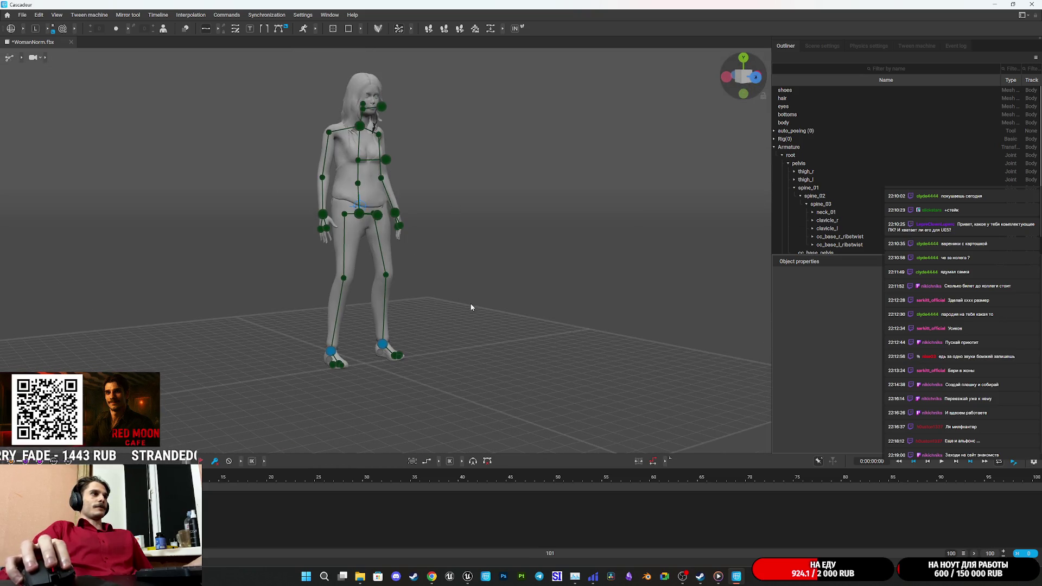
scroll(430, 109, up, 5)
Check the Synchronization menu for a Live Link option, then switch to the Unreal editor
click(353, 17)
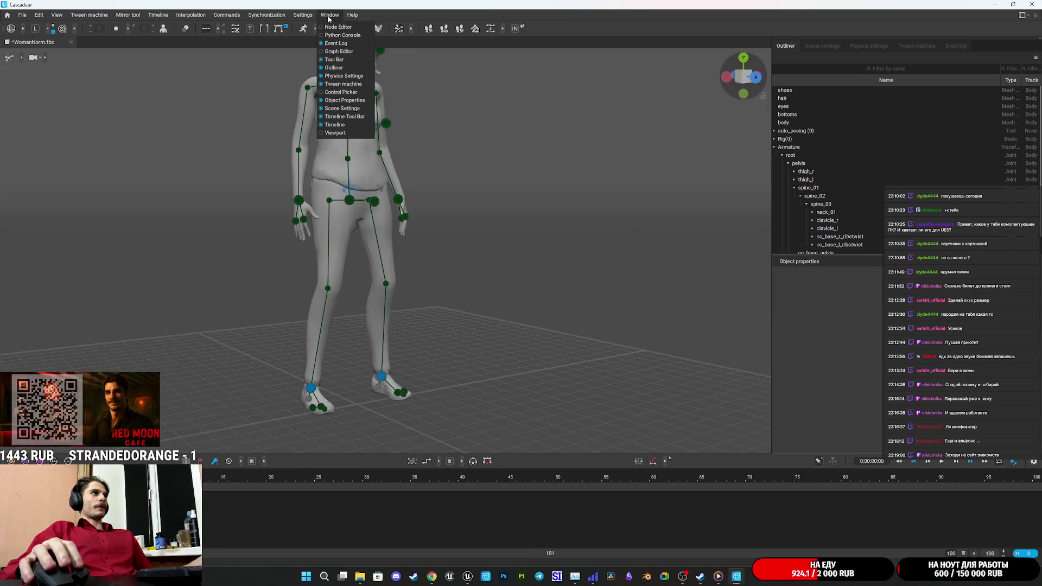
mouse_move(286, 18)
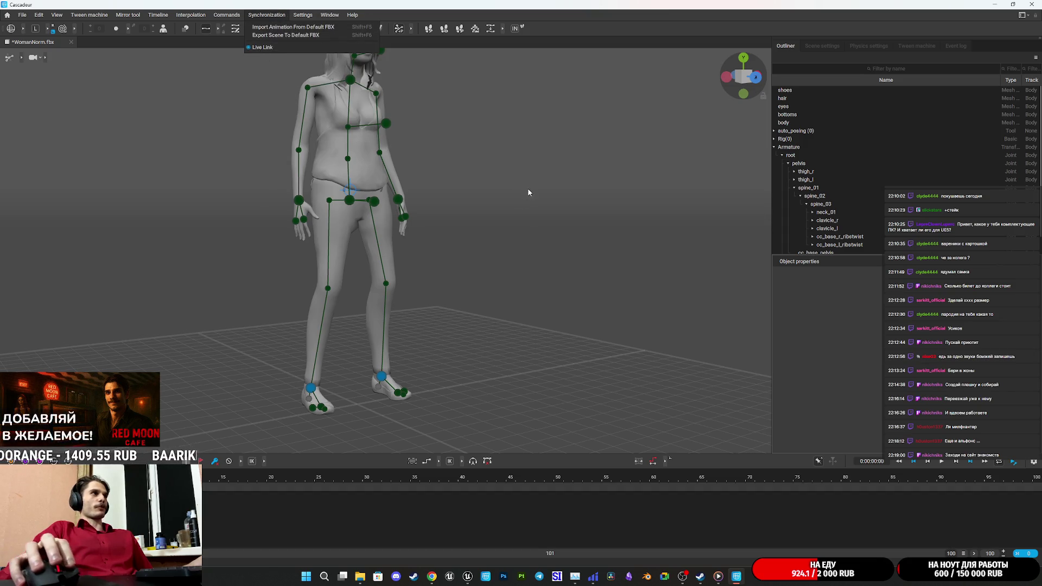
click(511, 215)
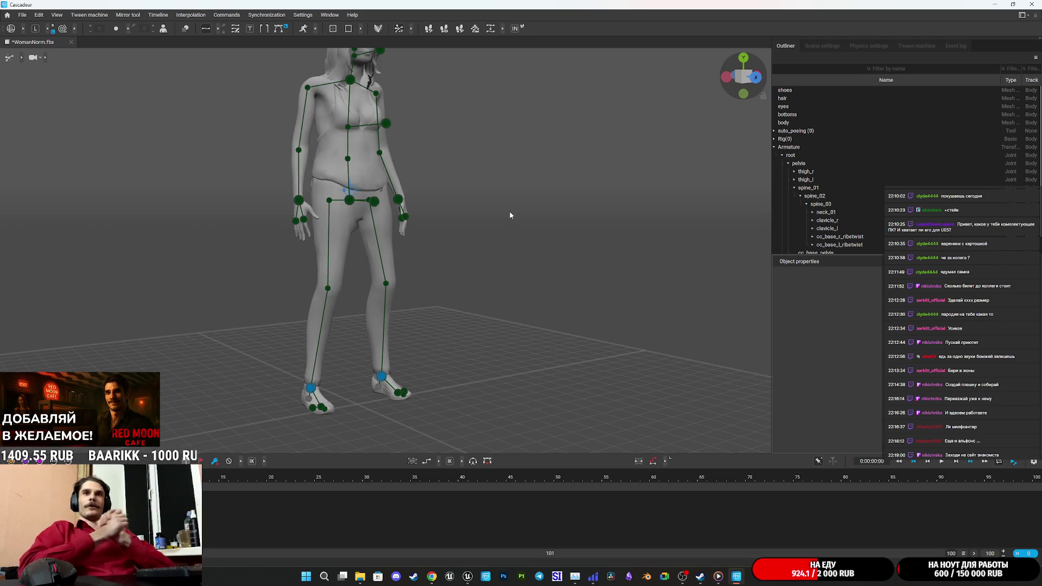
click(469, 578)
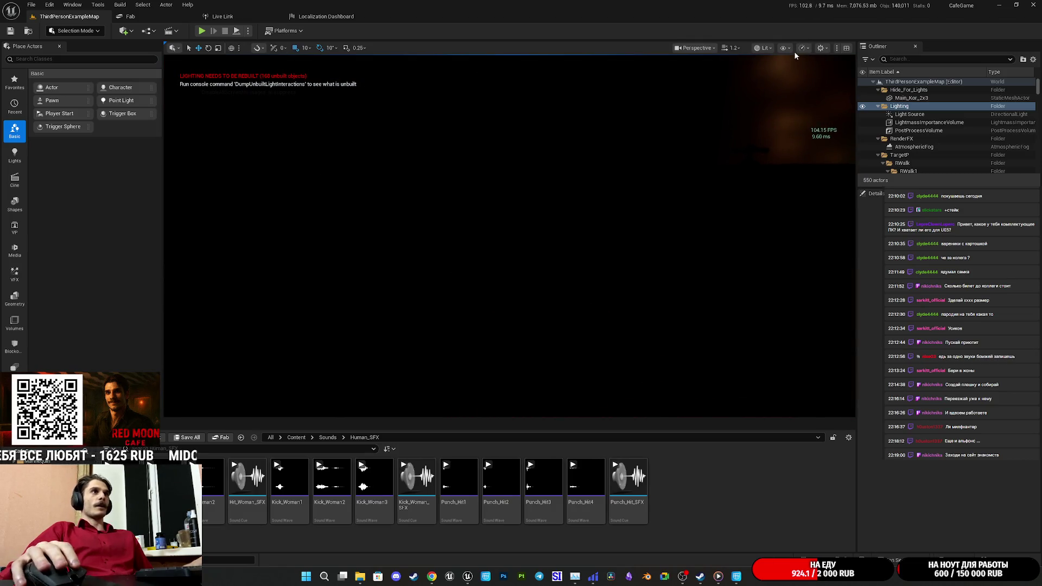
Switch the viewport to Unlit and rotate the toilet by -90 degrees
click(772, 47)
click(780, 91)
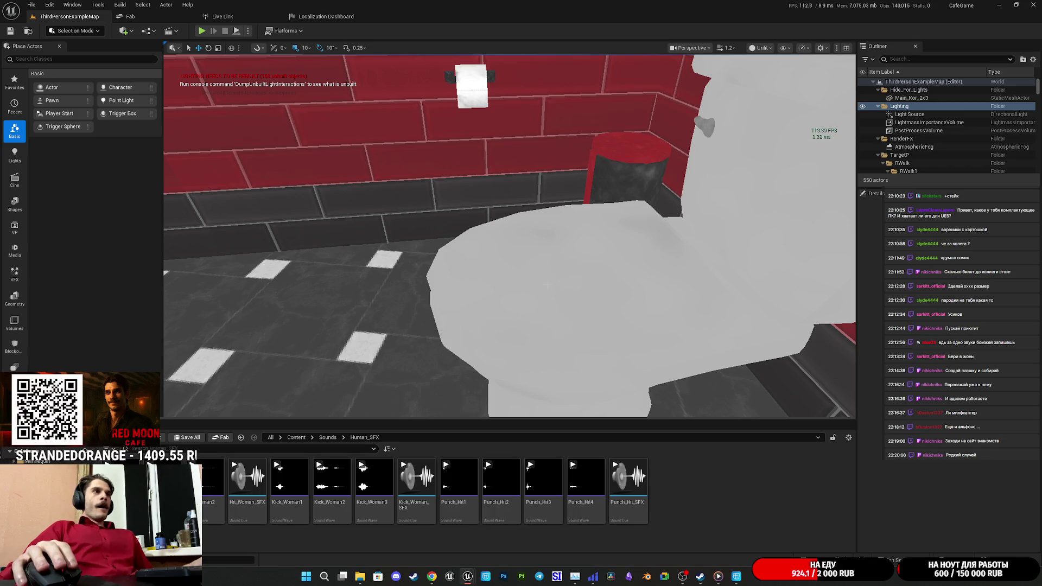
click(548, 283)
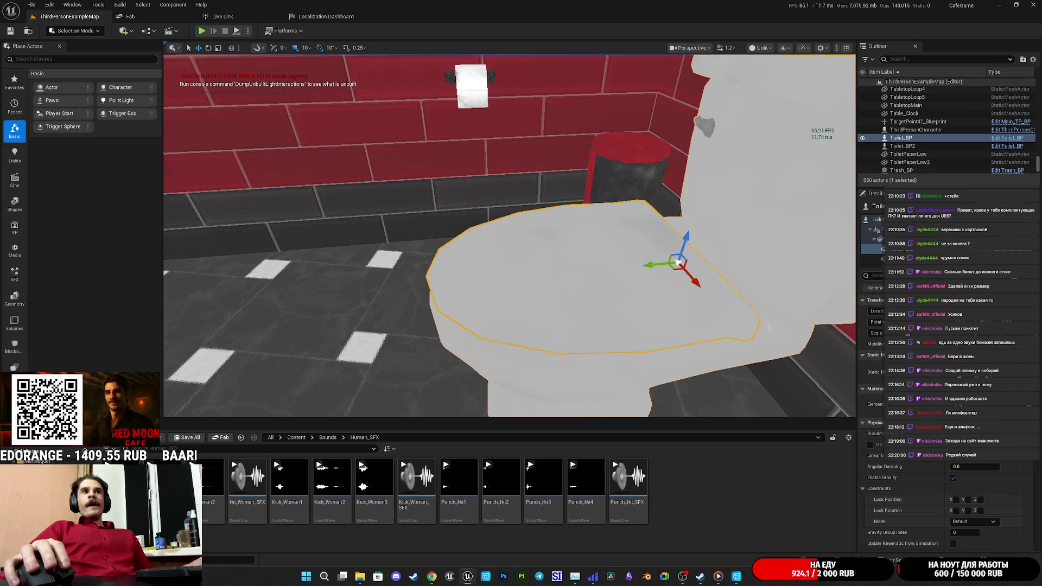
key(e)
mouse_move(700, 255)
mouse_down()
mouse_move(705, 218)
mouse_move(722, 256)
mouse_up()
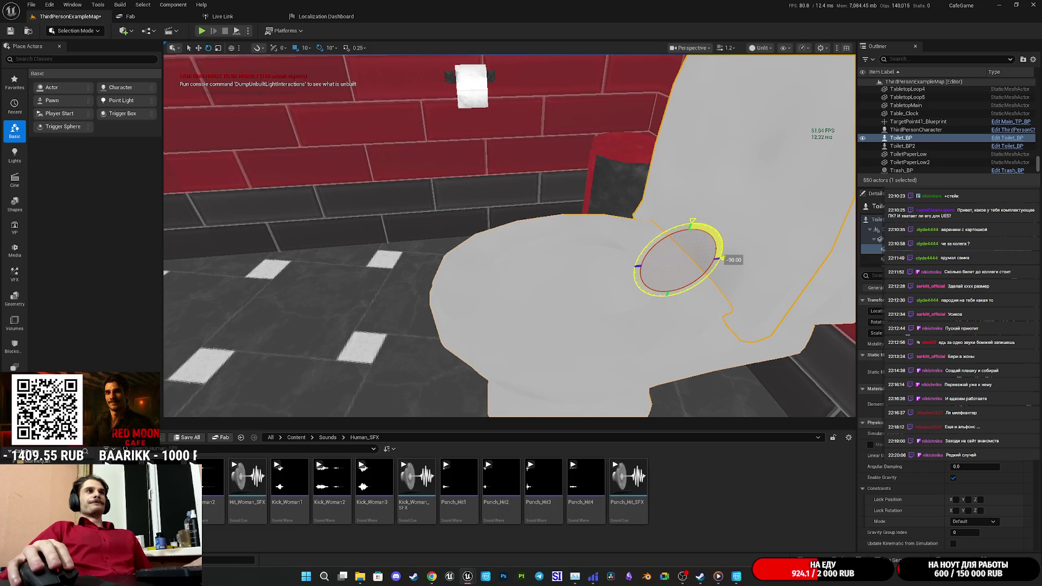
Frame the toilet, fine-tune its rotation, and look down on it from above
key(f)
drag(467, 293, 461, 304)
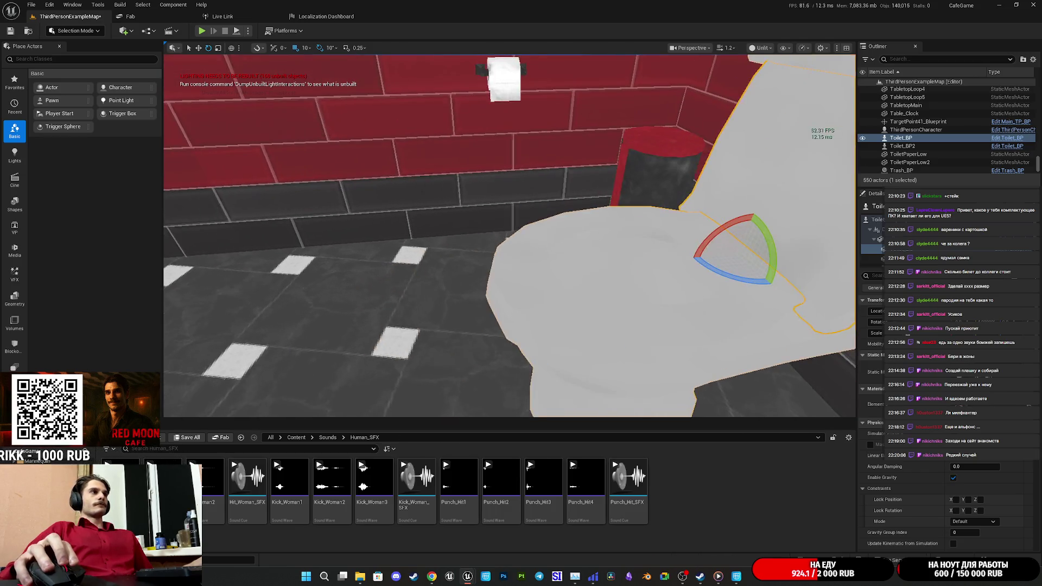
drag(379, 368, 380, 320)
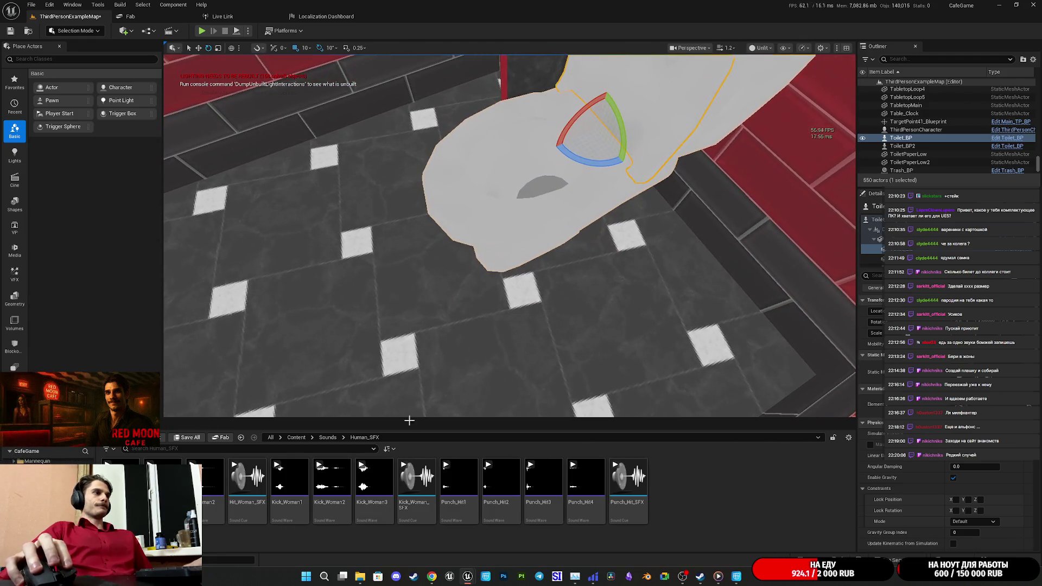
click(297, 438)
Browse the Characters subfolders GL_Woman, GL_Man, TestAnim and NPC looking for the woman's assets
double_click(226, 489)
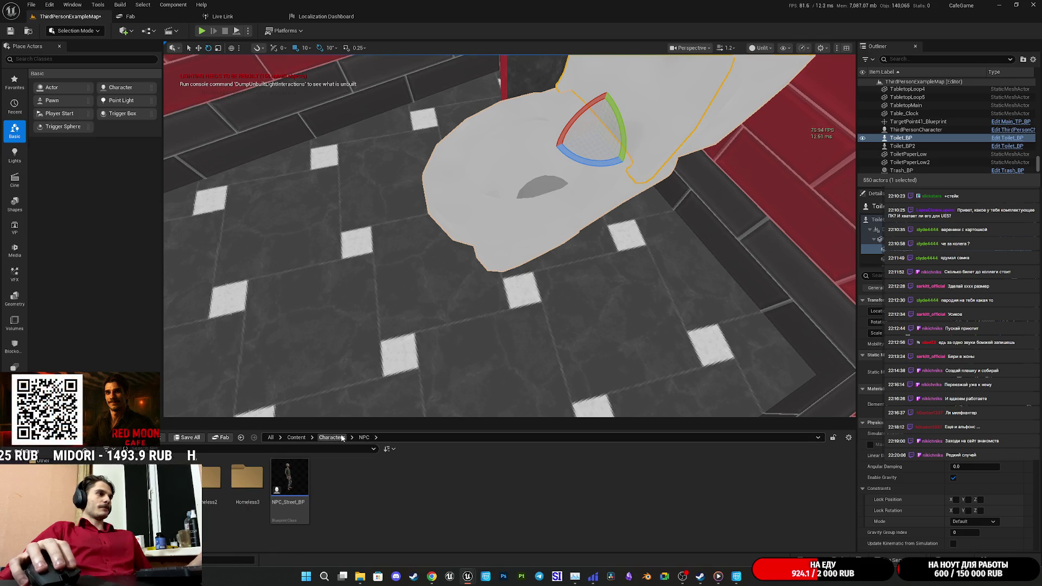
double_click(223, 495)
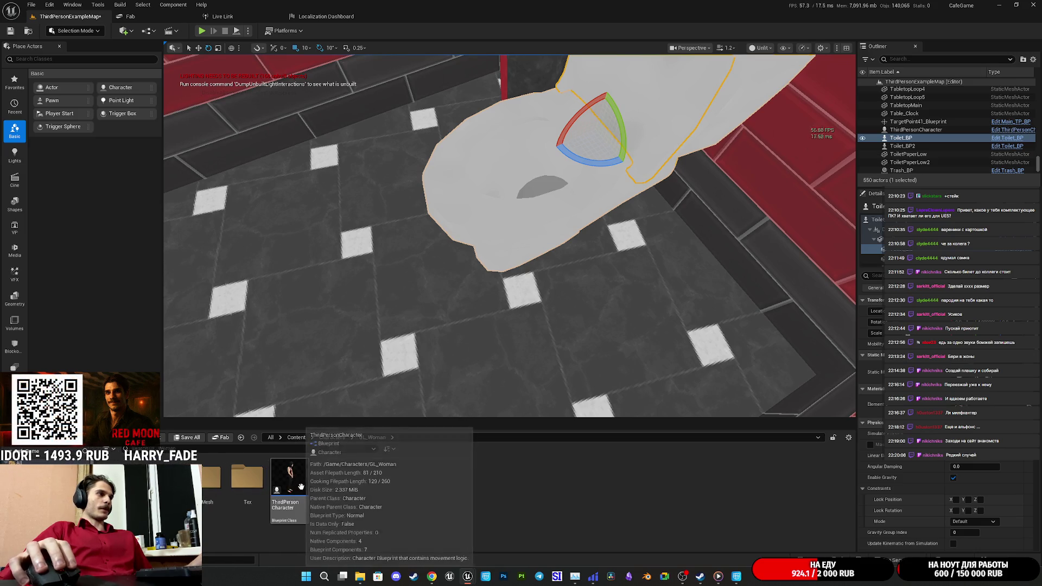
click(328, 438)
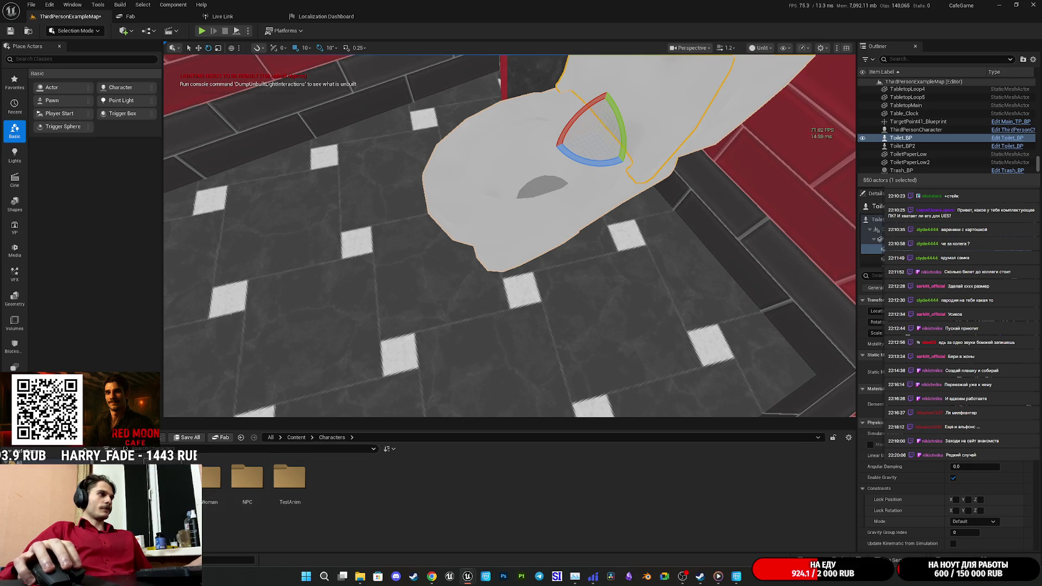
double_click(212, 480)
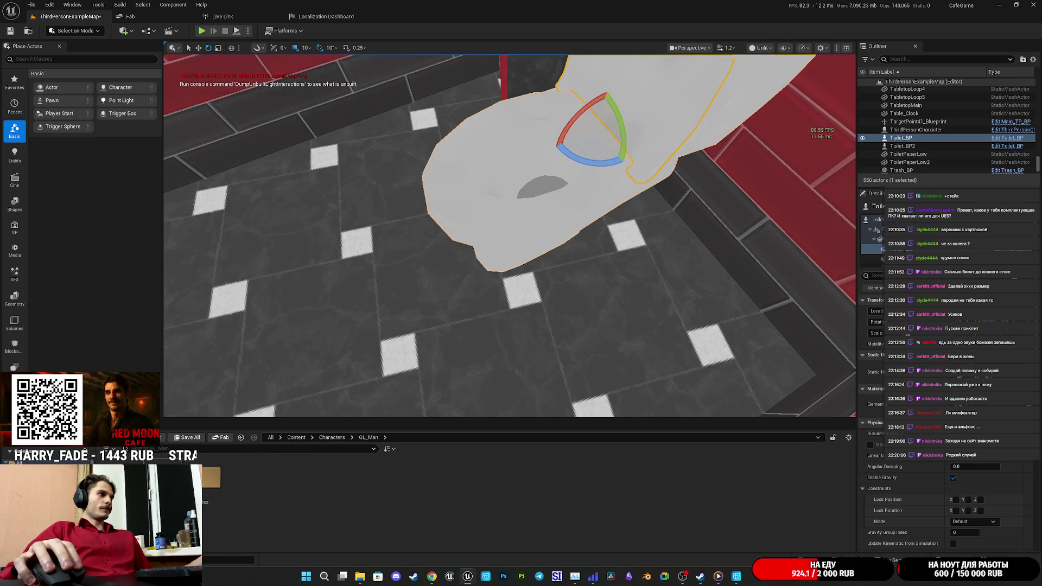
click(332, 437)
double_click(291, 480)
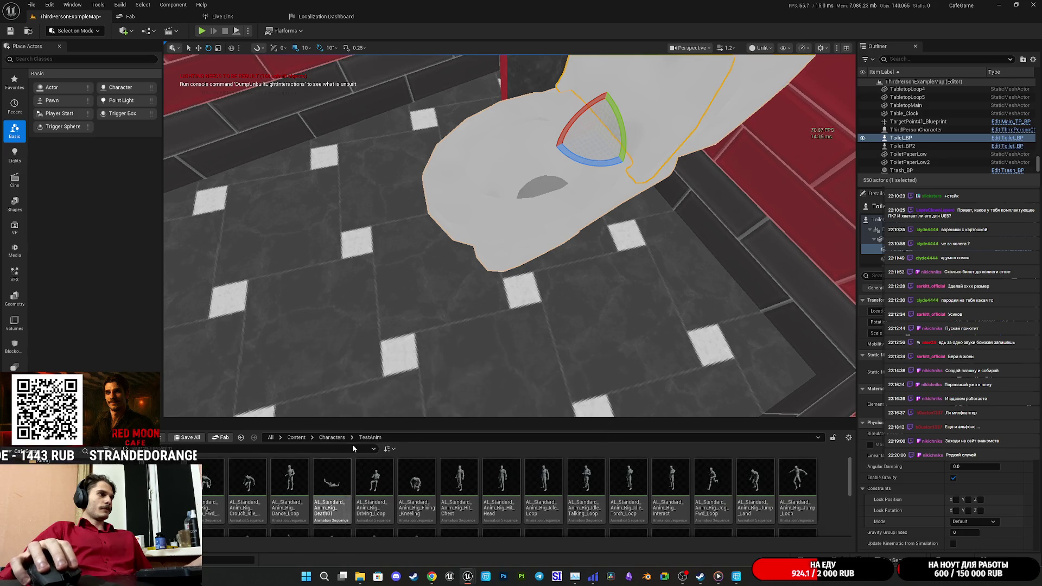
click(332, 437)
double_click(245, 479)
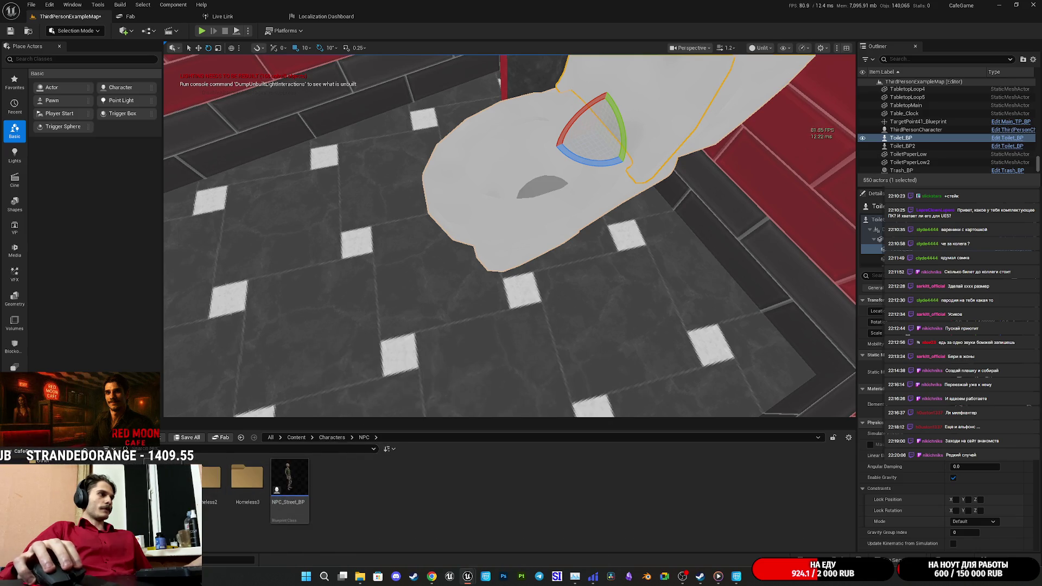
double_click(162, 479)
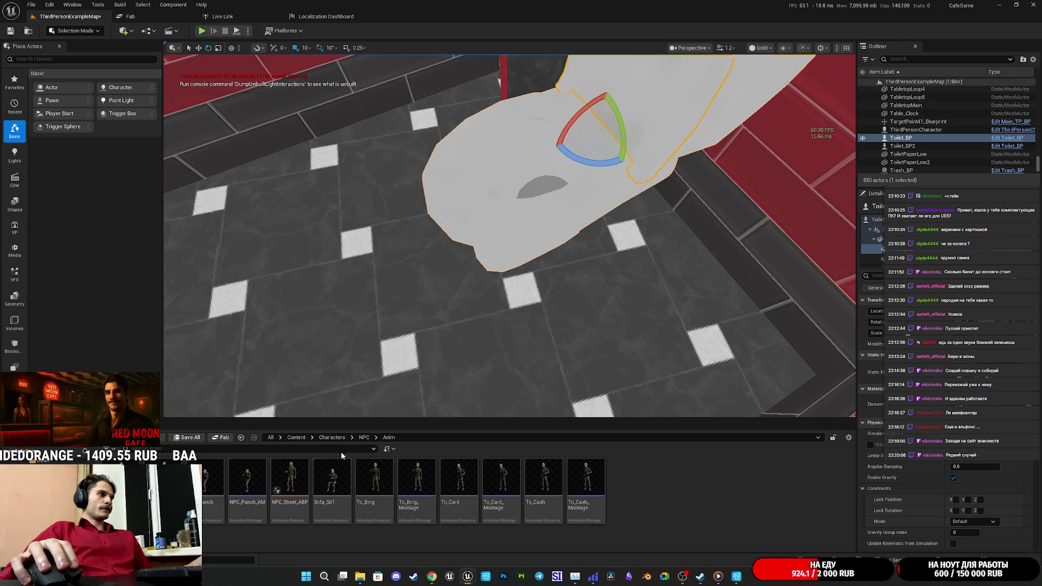
click(364, 438)
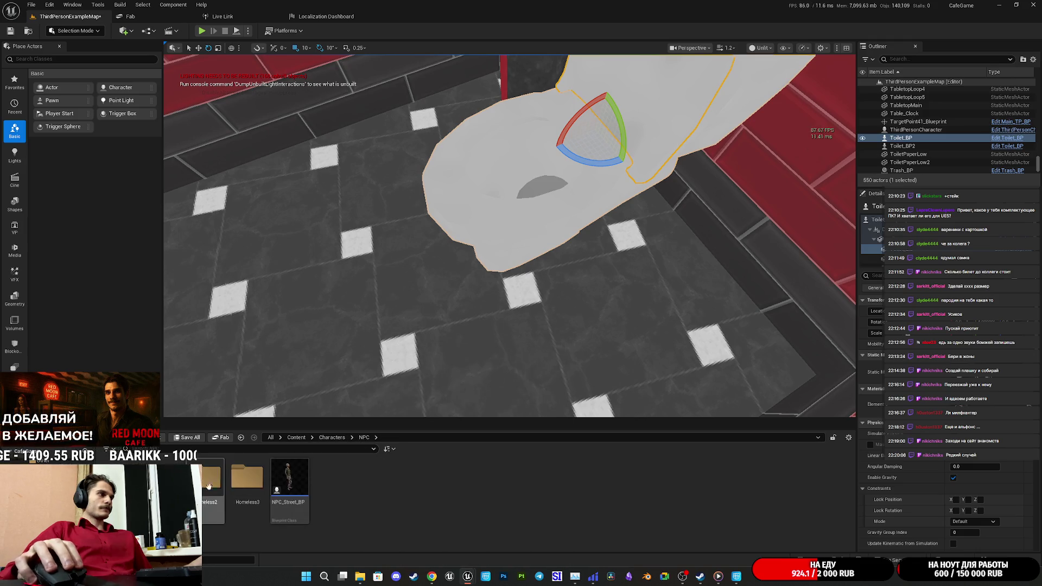
click(331, 437)
click(307, 496)
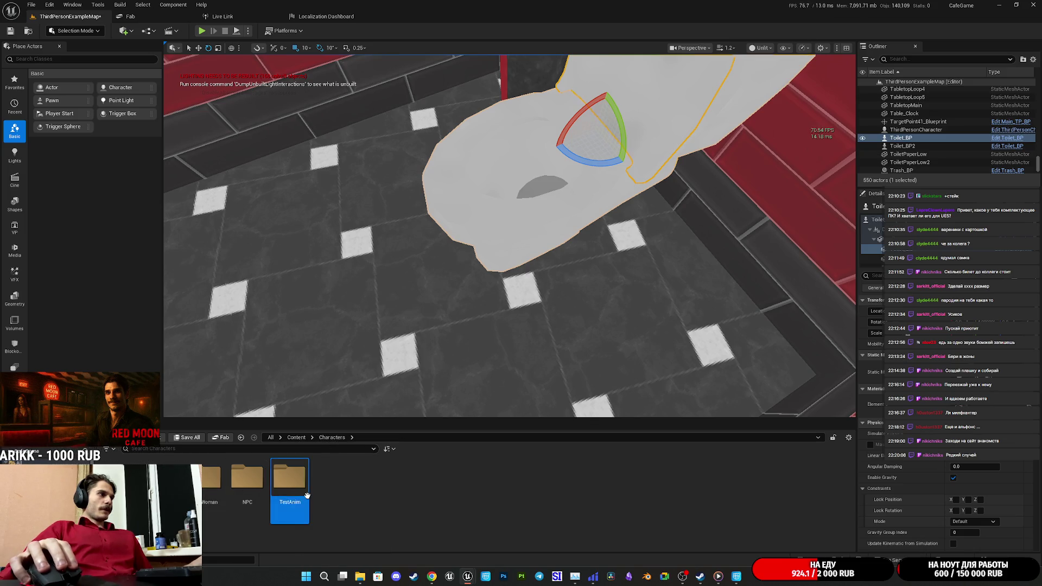
double_click(307, 495)
click(332, 438)
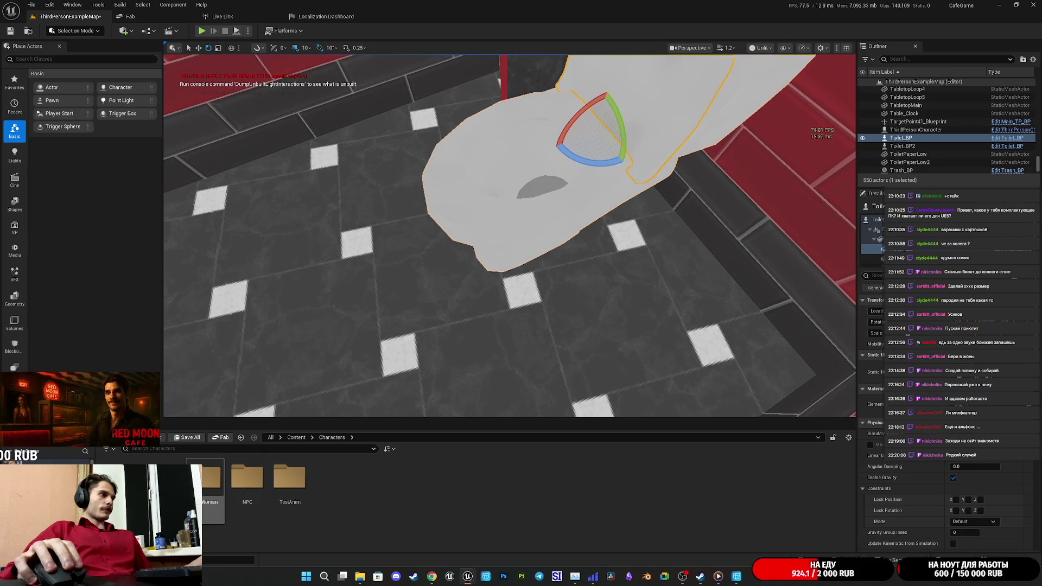
Place WomanT_ABP from GL_Woman > Animations on the bathroom floor and frame her
double_click(210, 489)
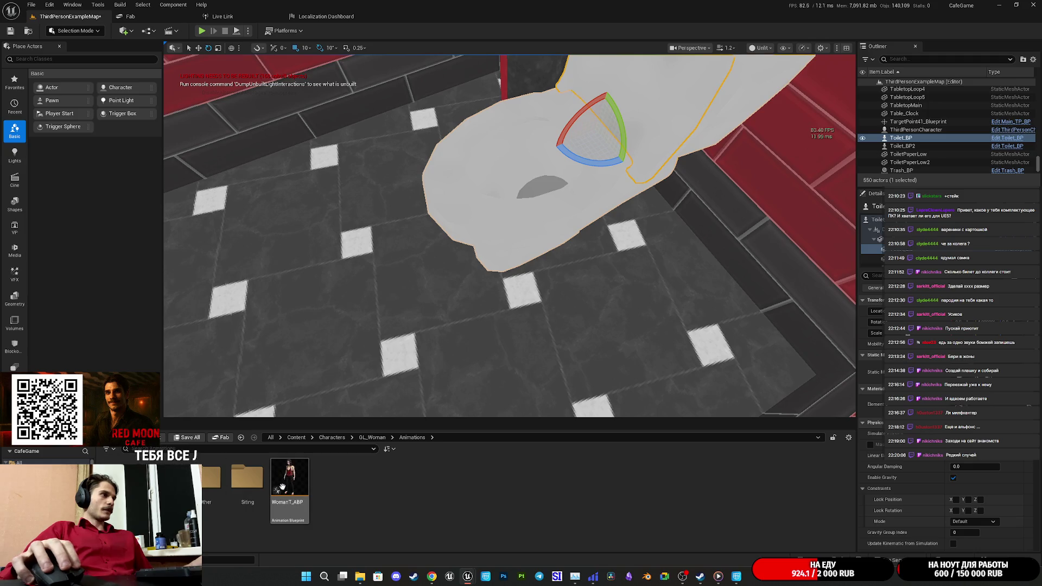
double_click(168, 478)
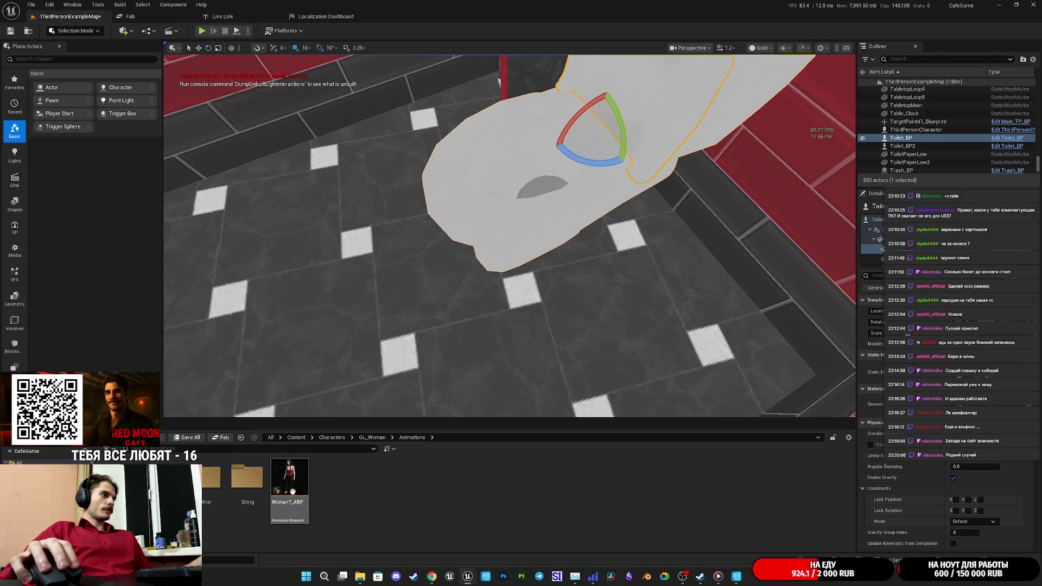
mouse_move(306, 490)
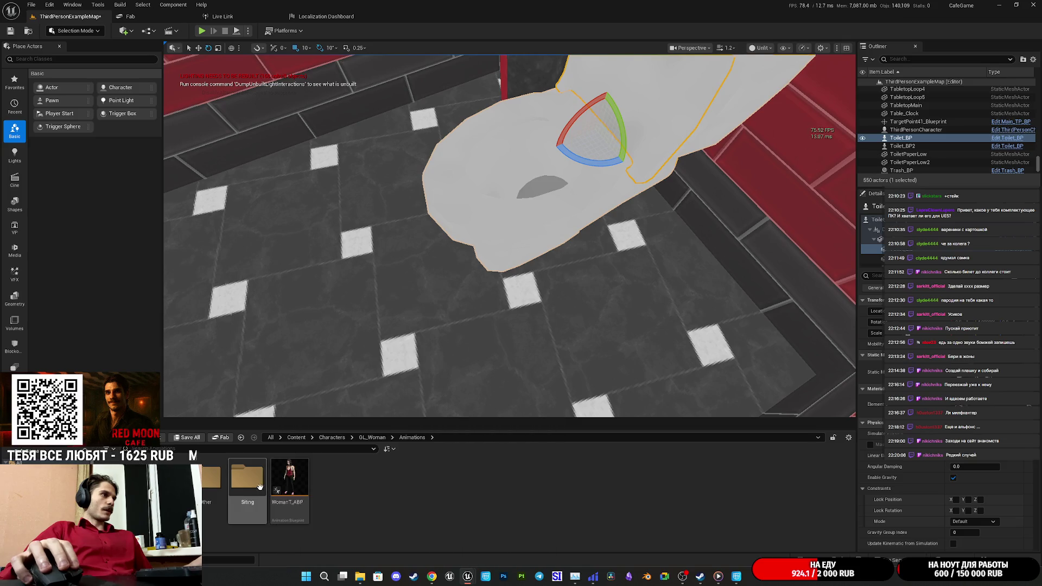
mouse_move(290, 478)
mouse_down()
mouse_move(314, 349)
mouse_move(394, 316)
mouse_up()
key(f)
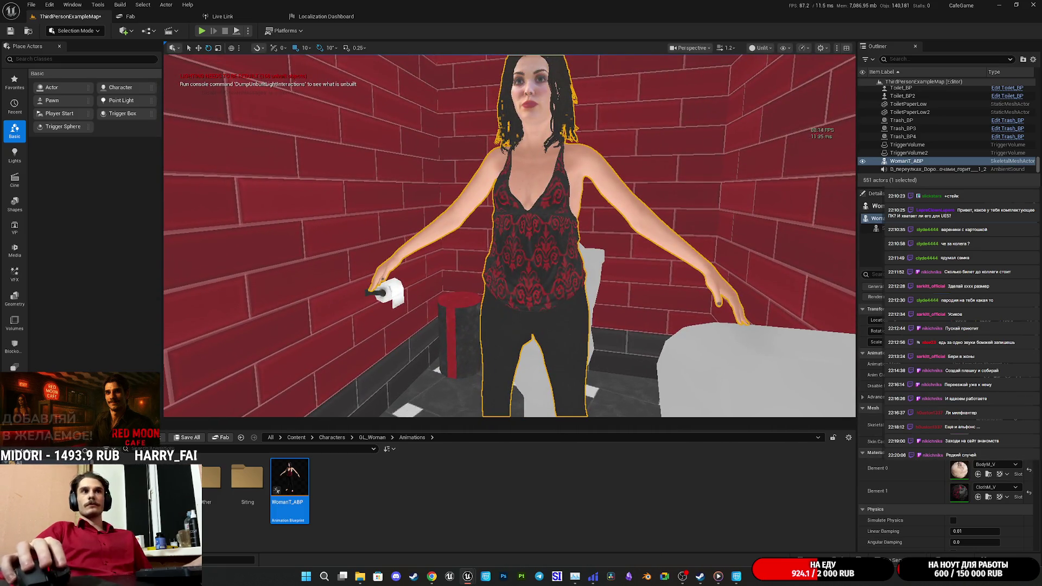
click(222, 17)
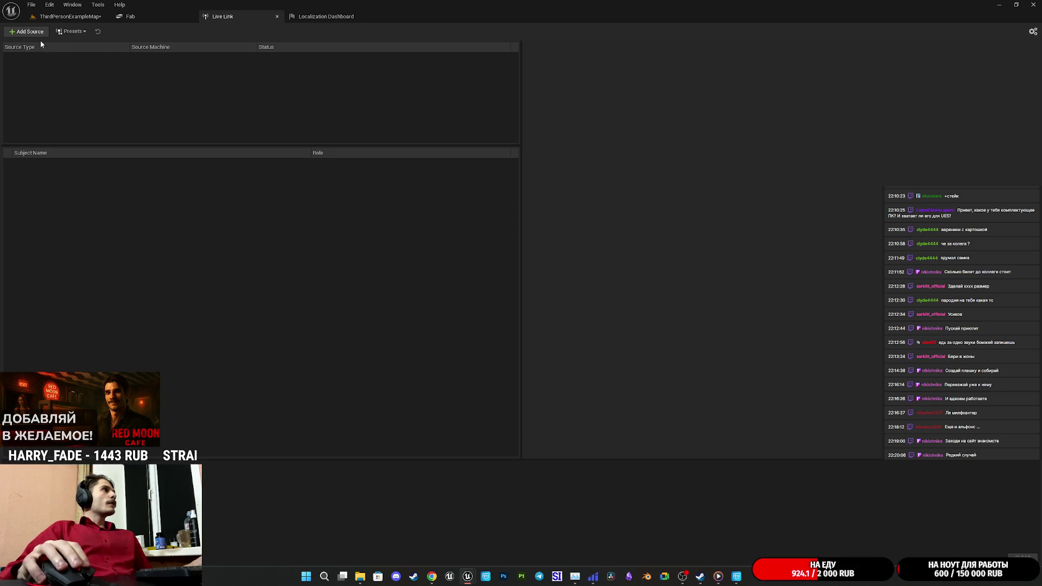
Add a Message Bus Cascadeur Live Link source and select its skeleton subject
click(26, 32)
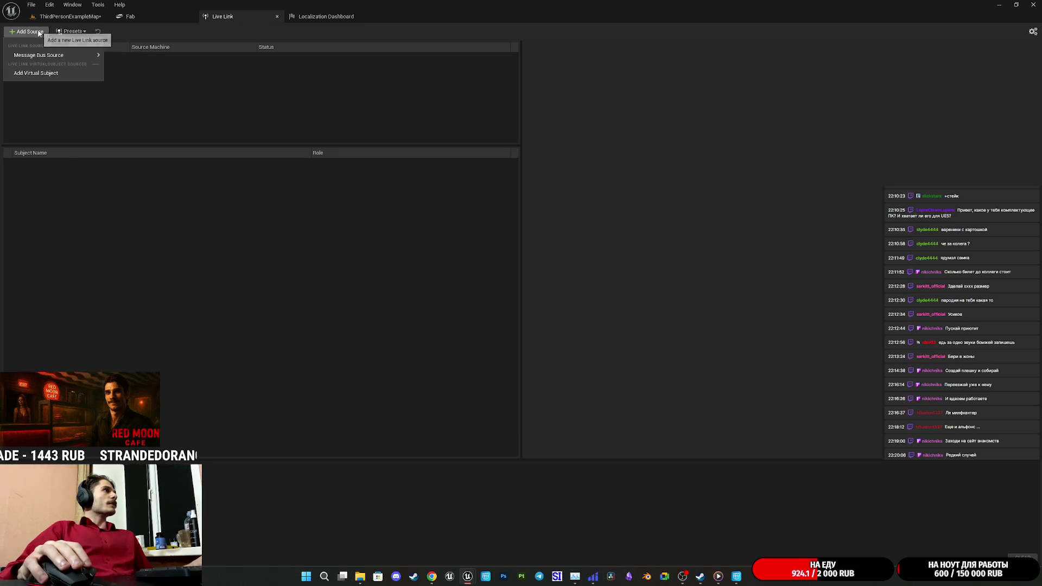
mouse_move(85, 58)
click(128, 70)
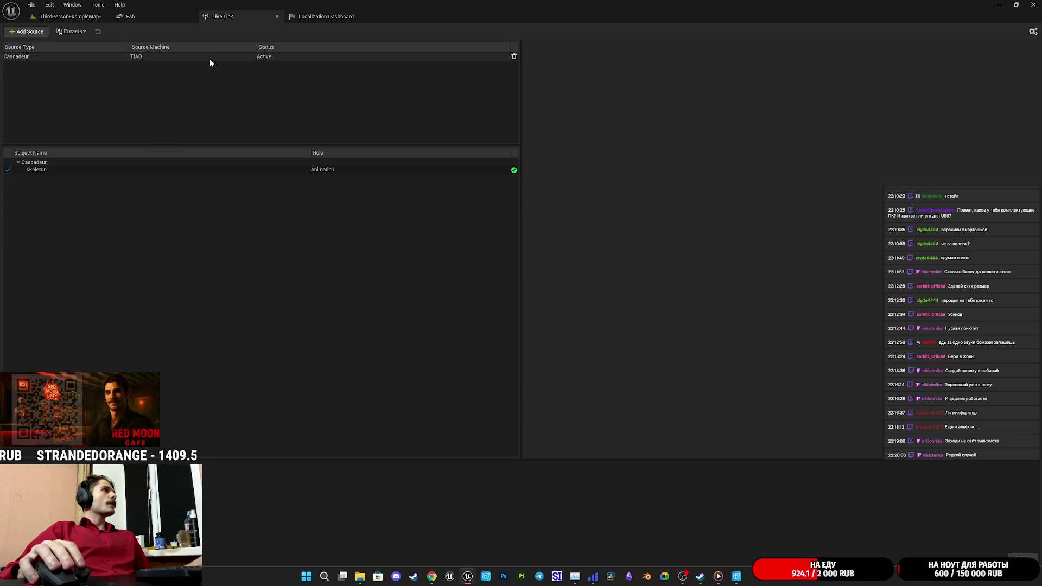
click(209, 58)
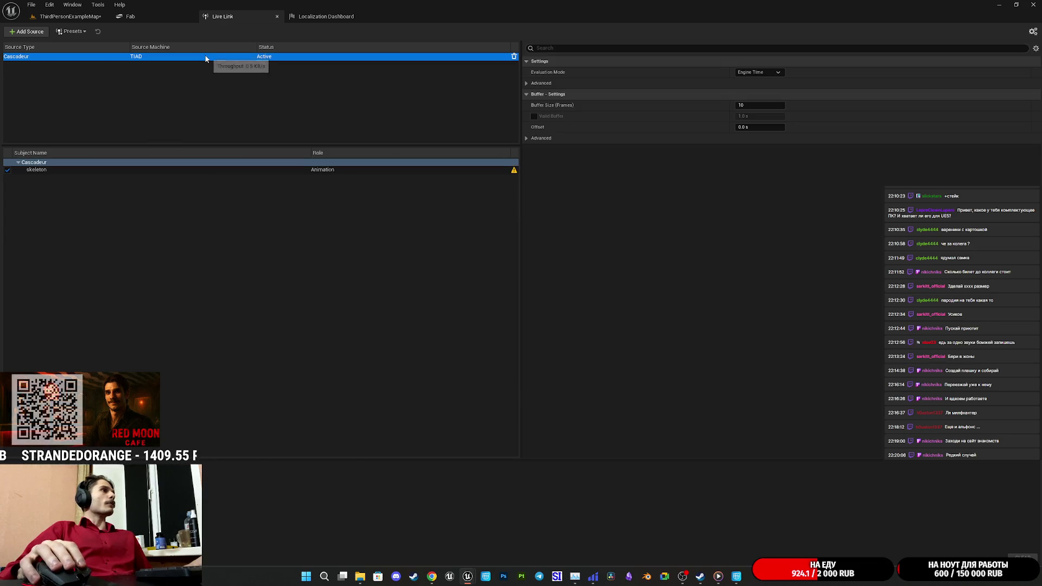
click(327, 170)
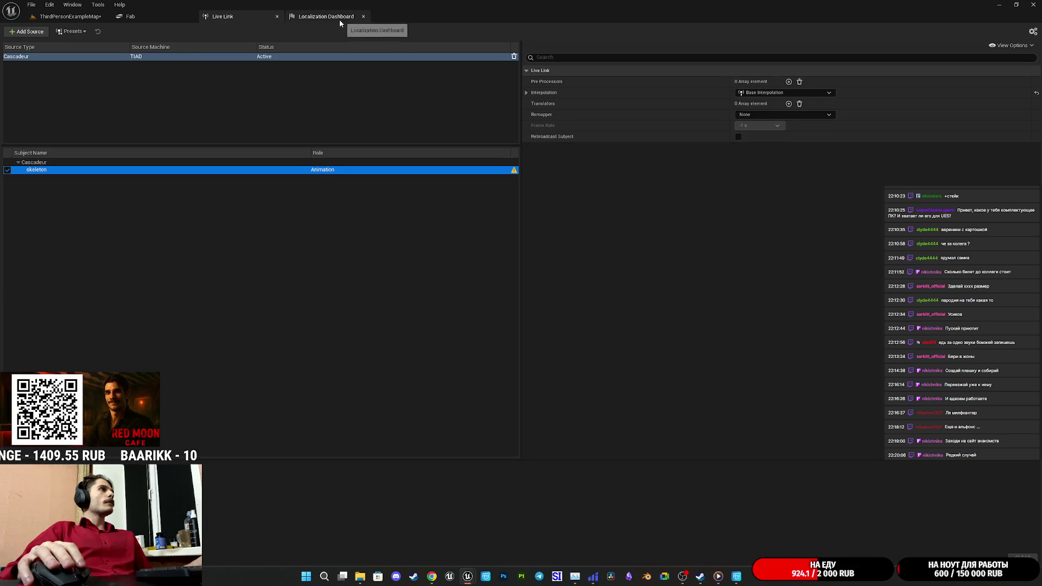
Save all in ThirdPersonExampleMap and open the WomanT_ABP animation blueprint
click(53, 18)
click(12, 31)
double_click(285, 483)
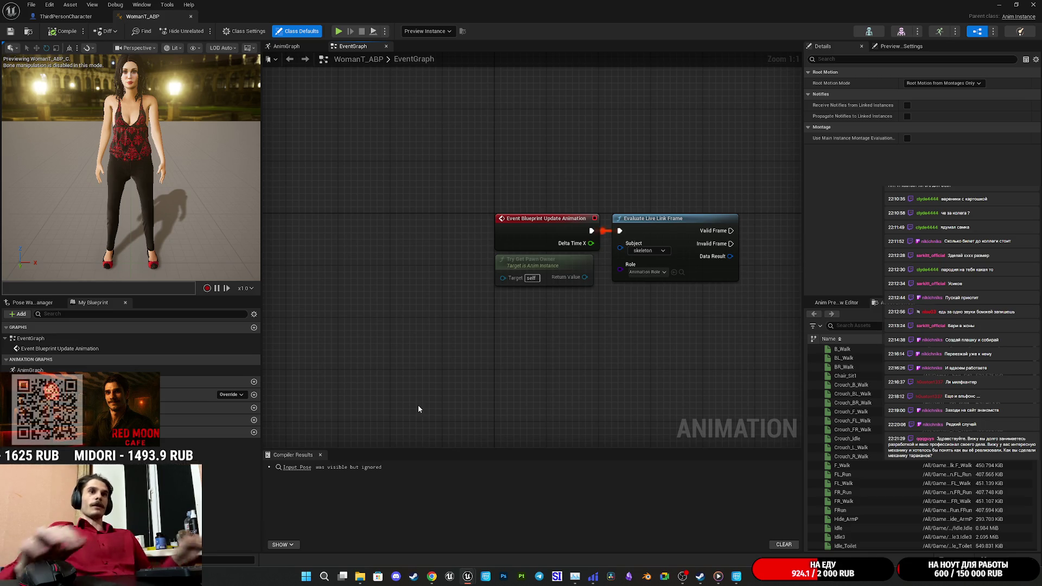
Inspect the WomanT_ABP EventGraph, nudging the Try Get Pawn Owner node, then close the blueprint window
drag(641, 164, 598, 164)
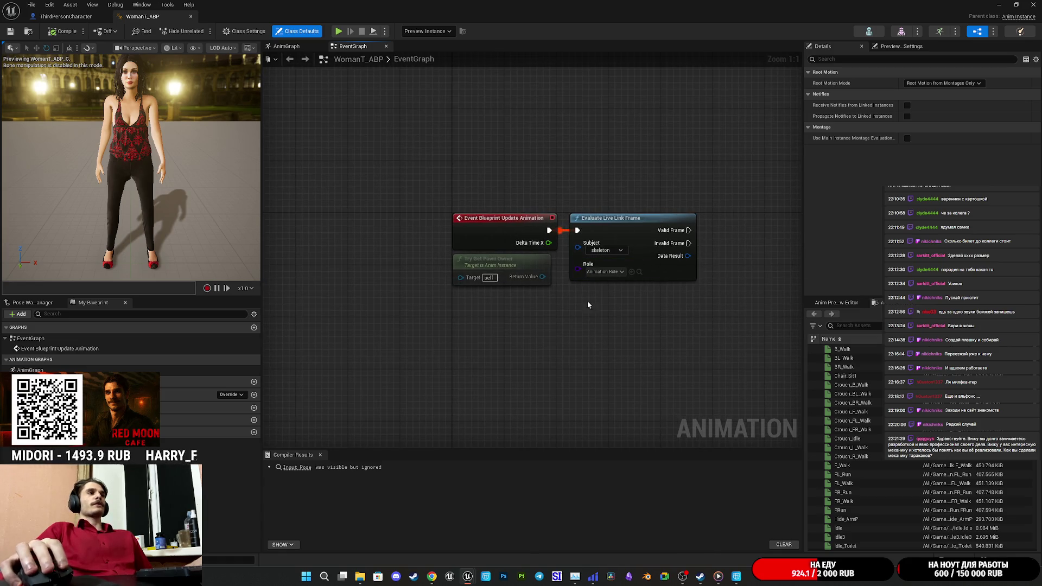
click(516, 273)
drag(518, 270, 524, 282)
click(540, 369)
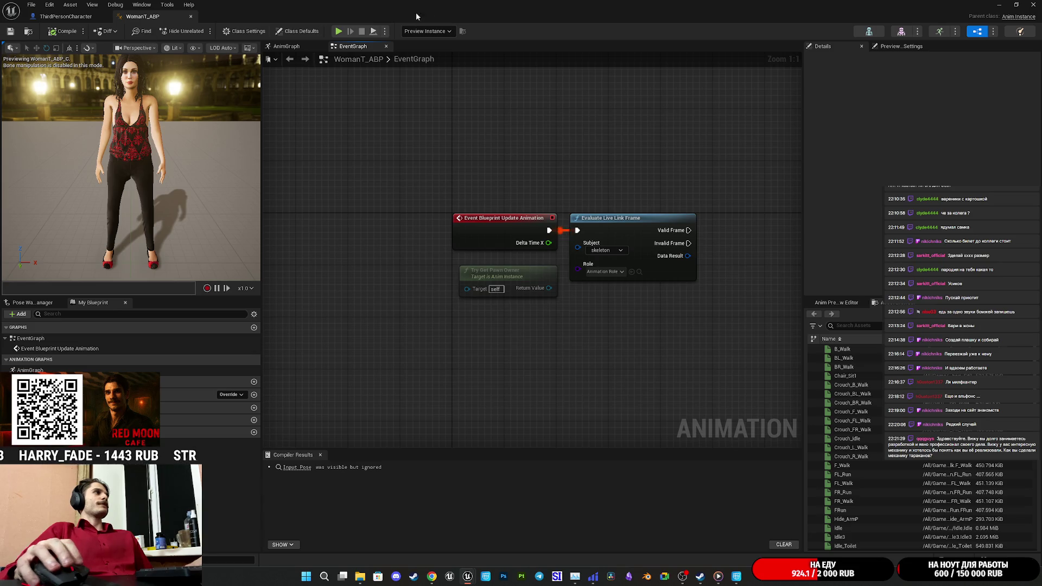
click(76, 17)
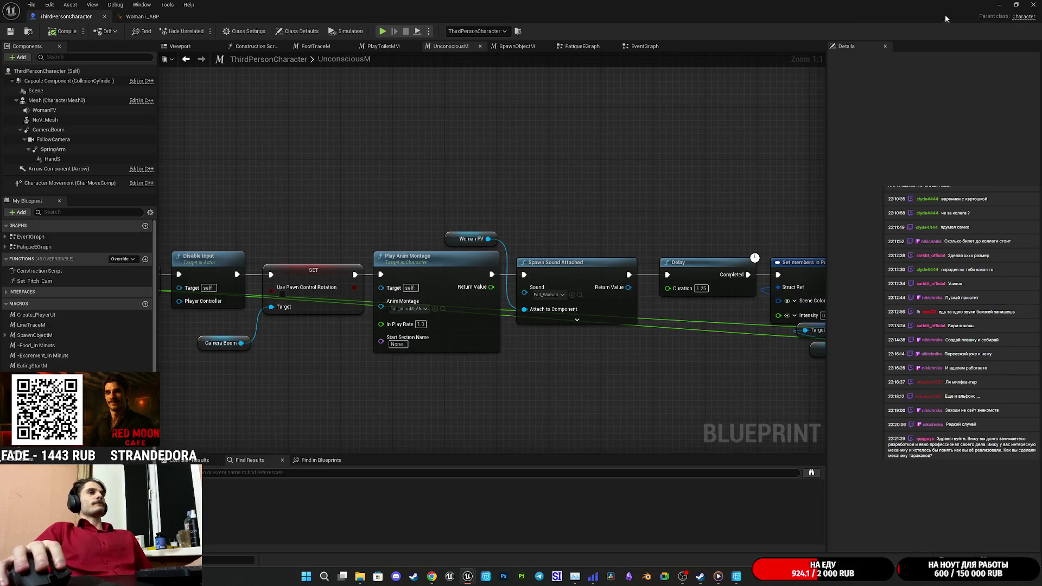
click(1000, 4)
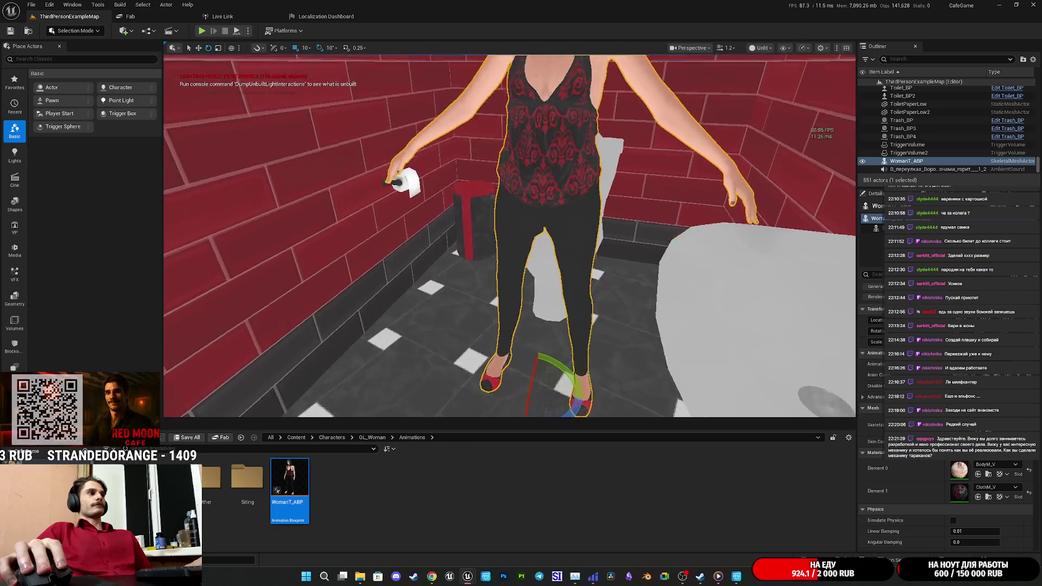
key(f)
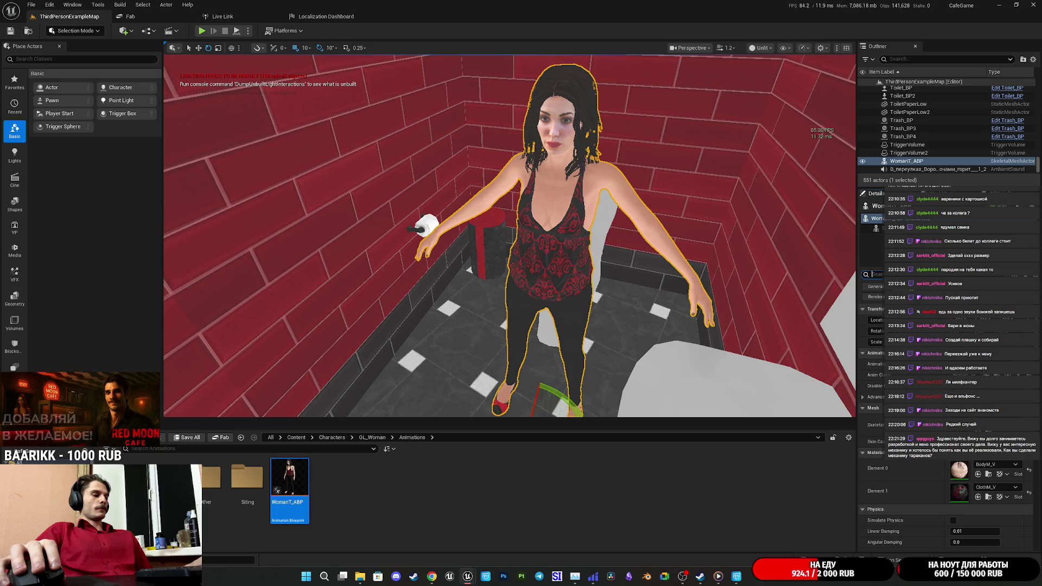
scroll(949, 380, down, 5)
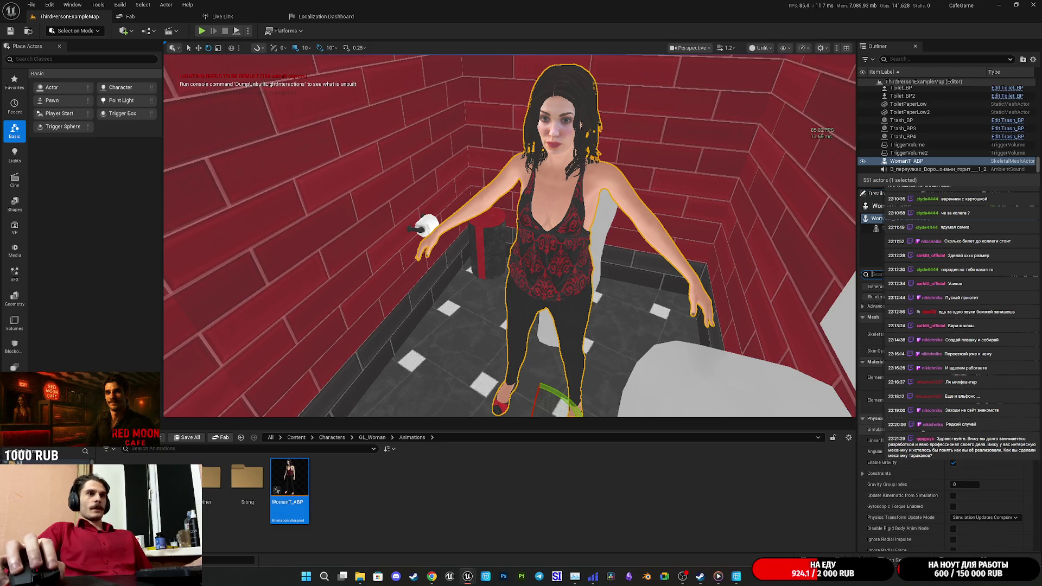
scroll(950, 488, down, 8)
scroll(947, 434, down, 5)
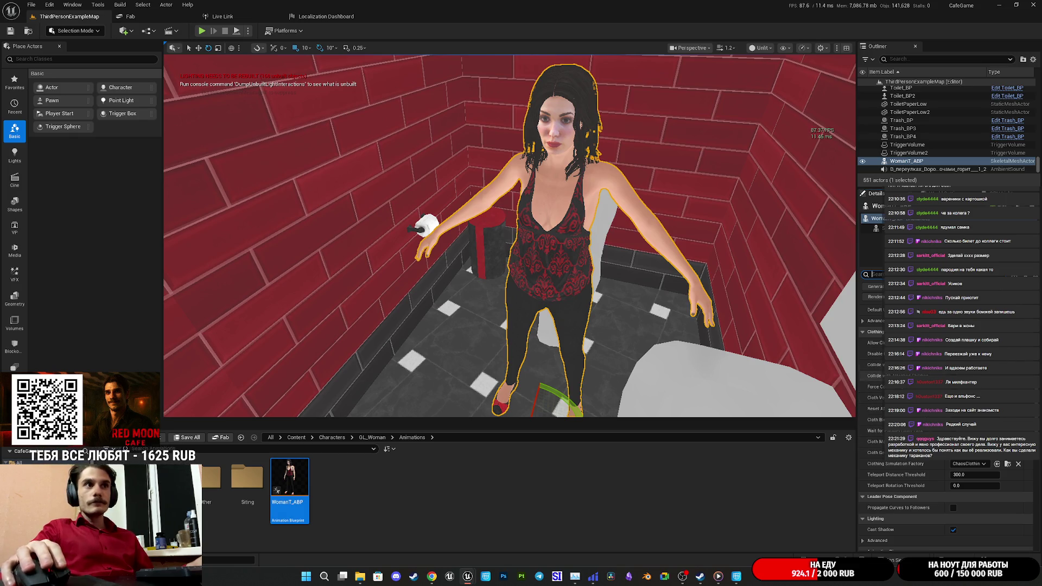
scroll(906, 467, down, 5)
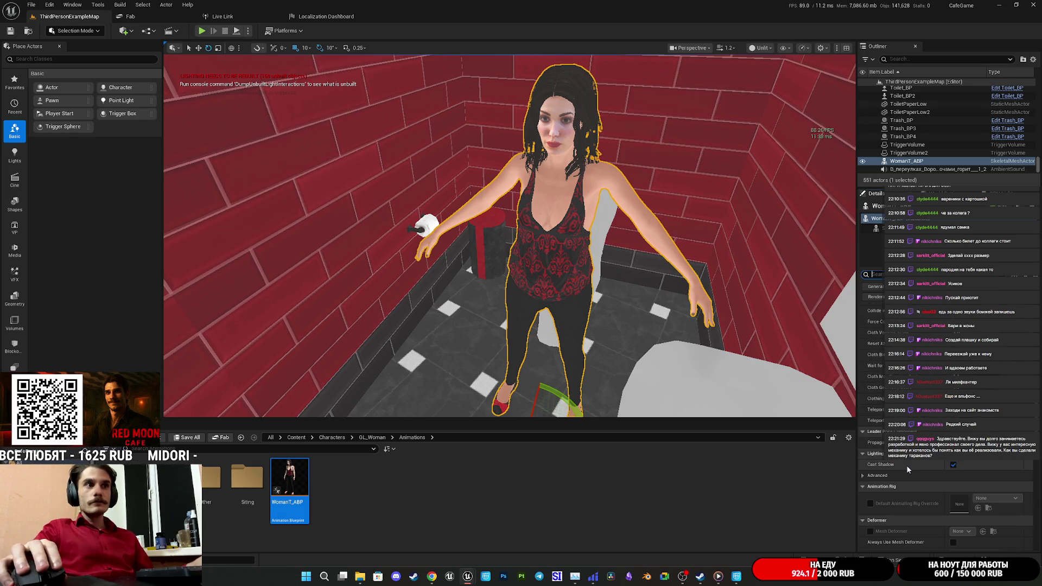
scroll(906, 467, down, 5)
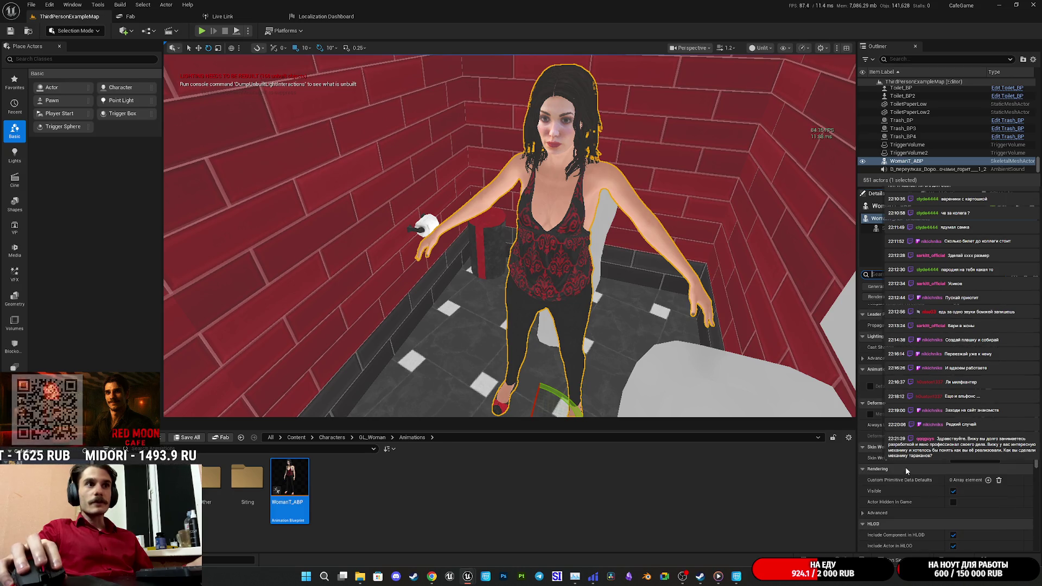
scroll(905, 465, down, 2)
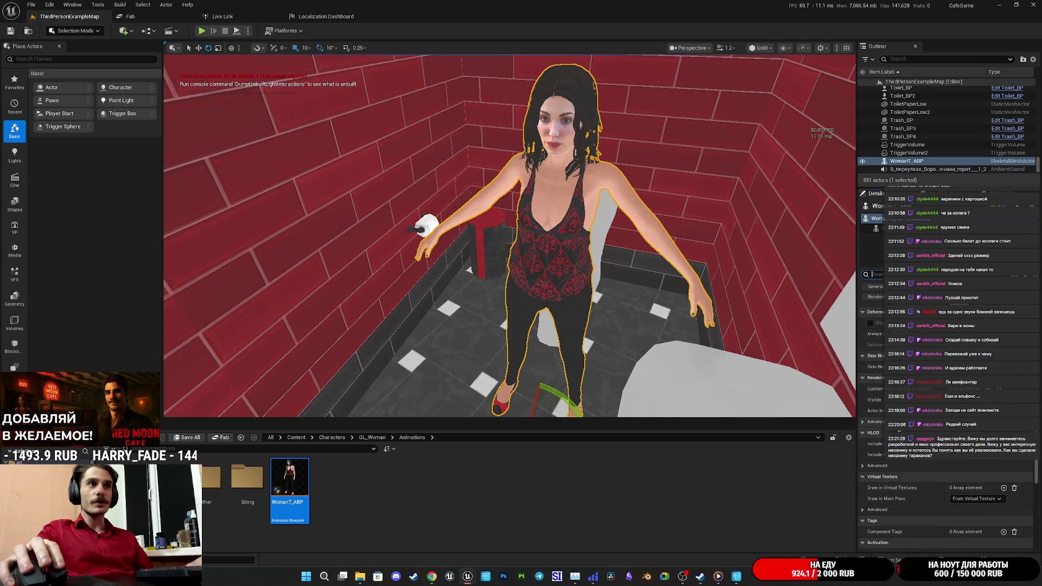
scroll(898, 478, down, 5)
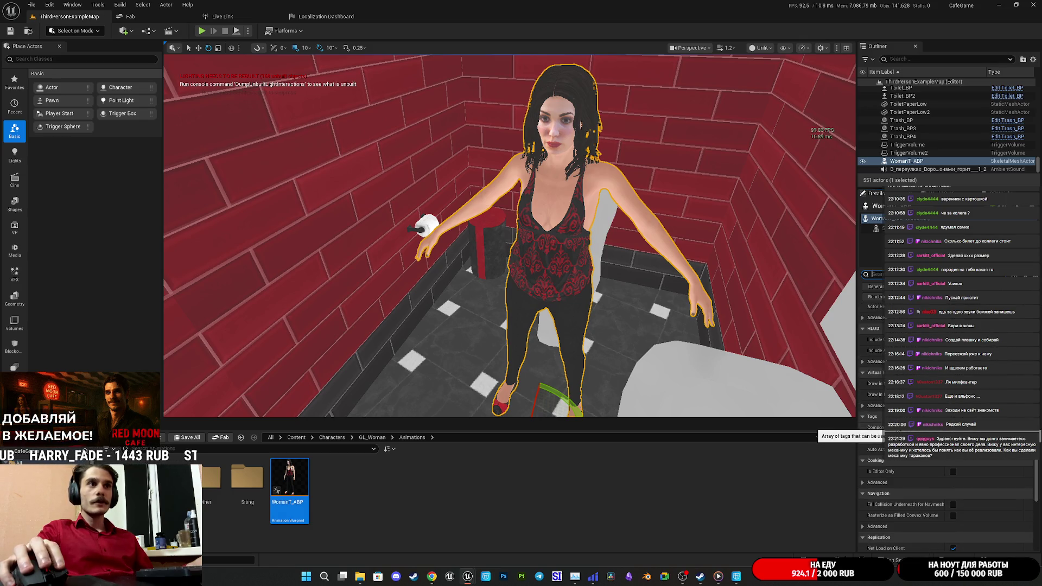
scroll(901, 472, down, 5)
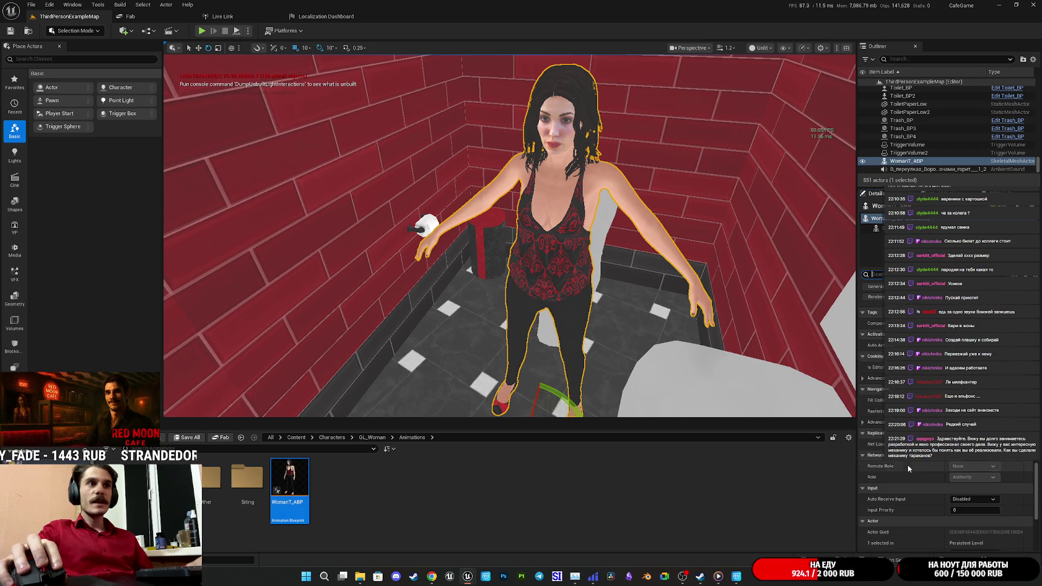
scroll(911, 462, down, 4)
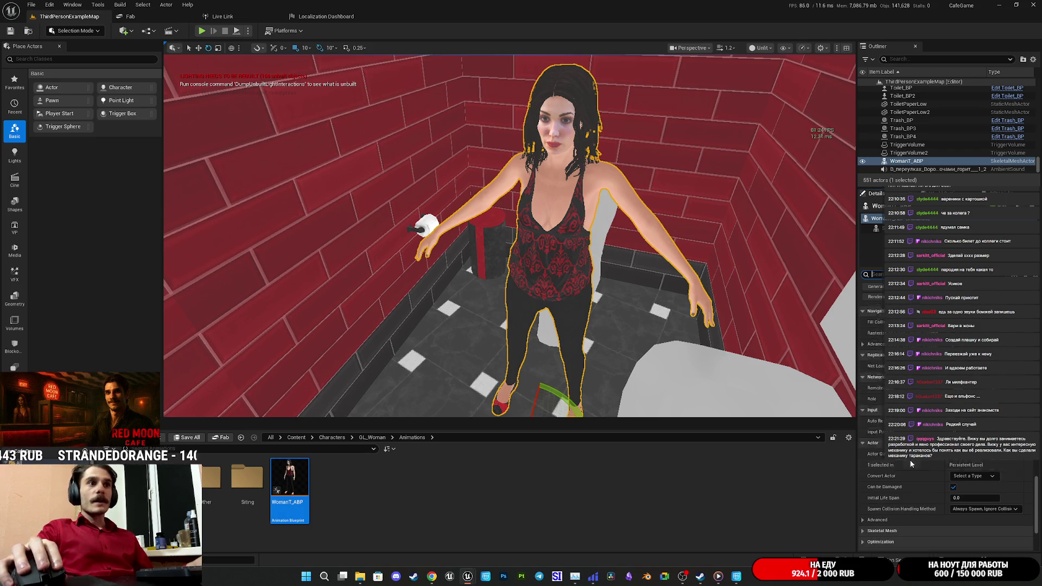
scroll(911, 461, down, 4)
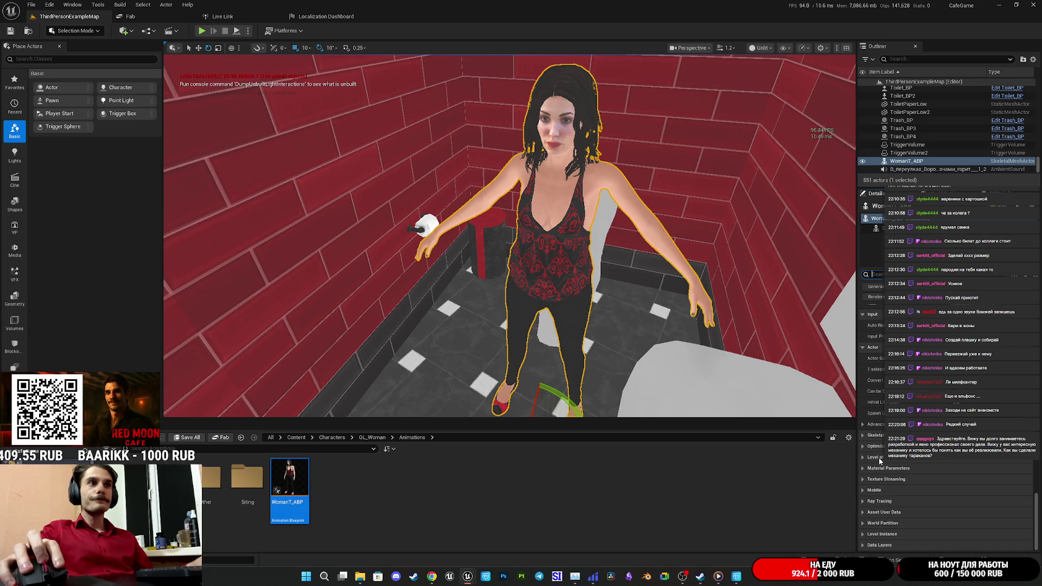
click(874, 447)
scroll(910, 491, down, 3)
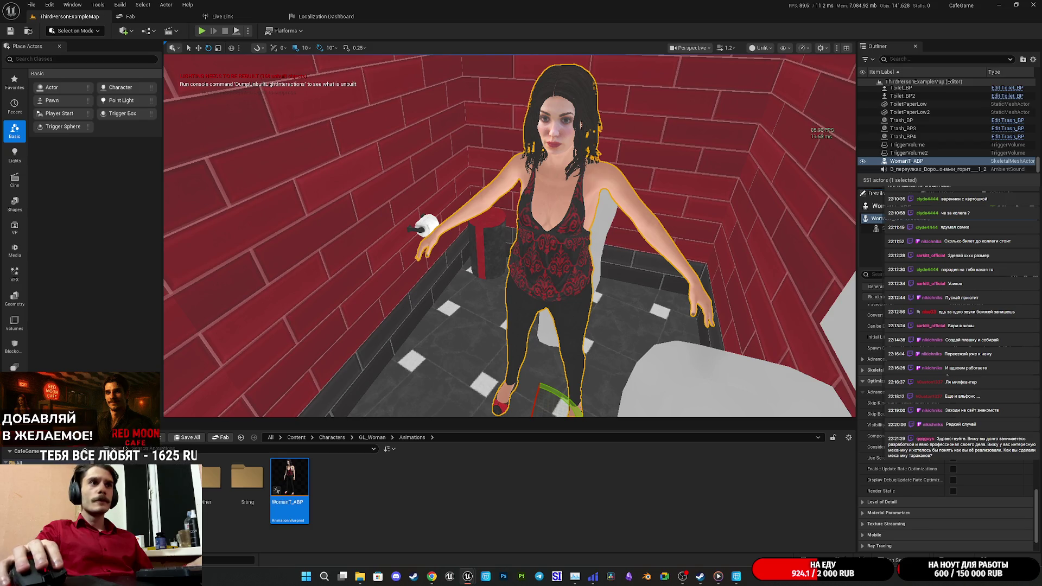
scroll(945, 489, down, 10)
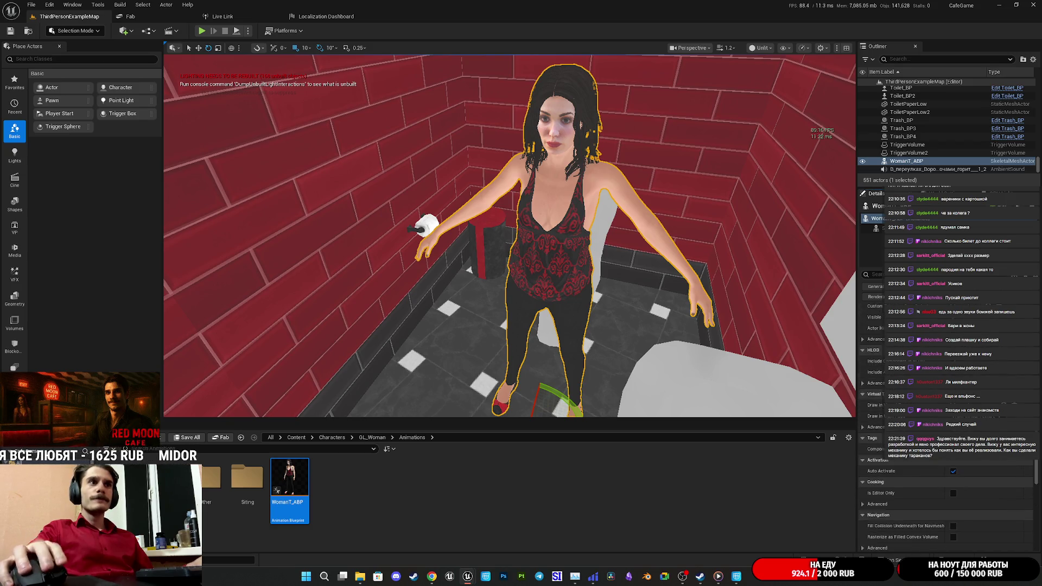
scroll(945, 434, up, 10)
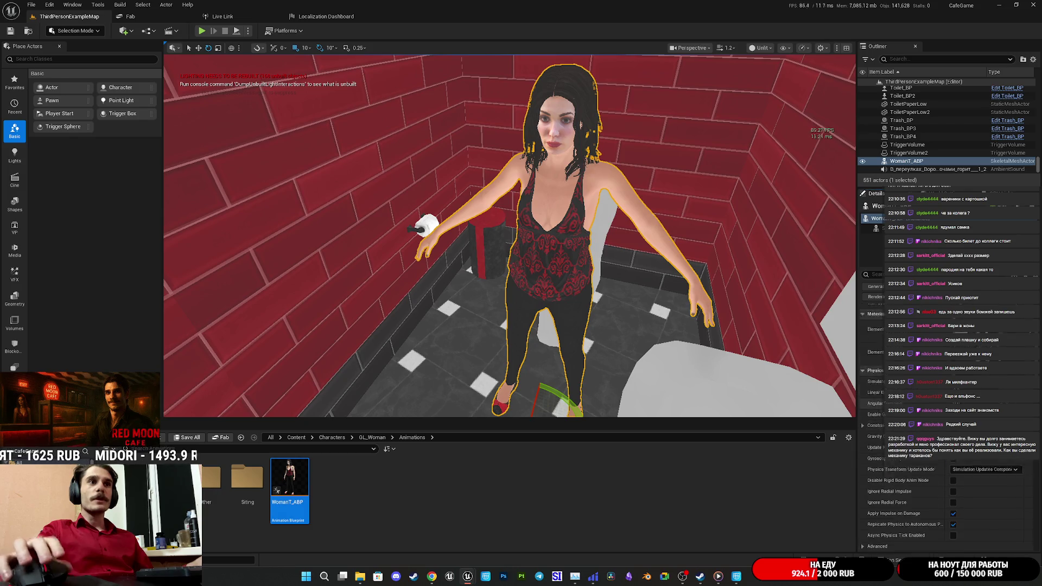
click(874, 395)
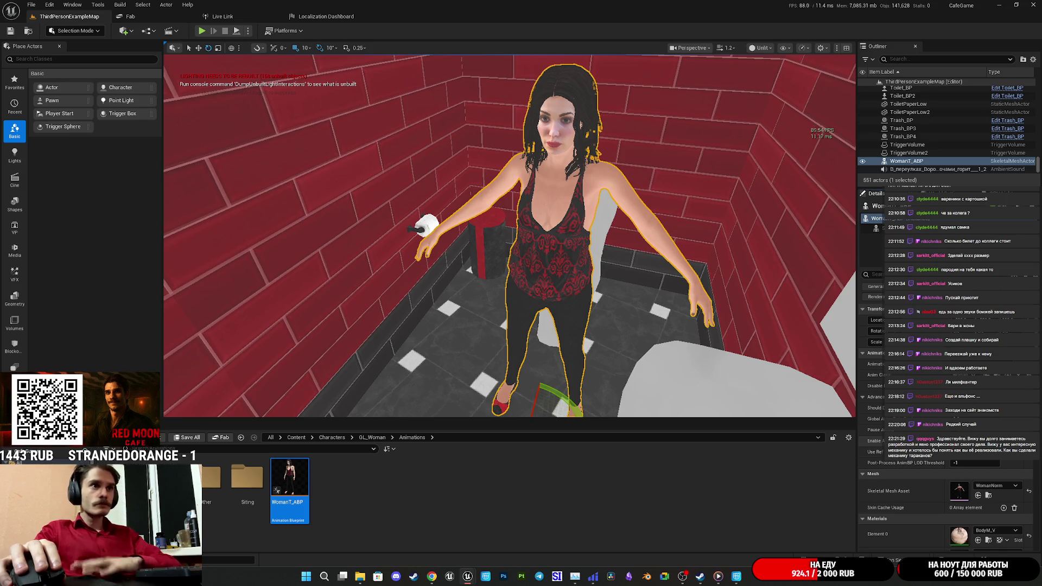
scroll(929, 459, down, 5)
scroll(929, 459, down, 2)
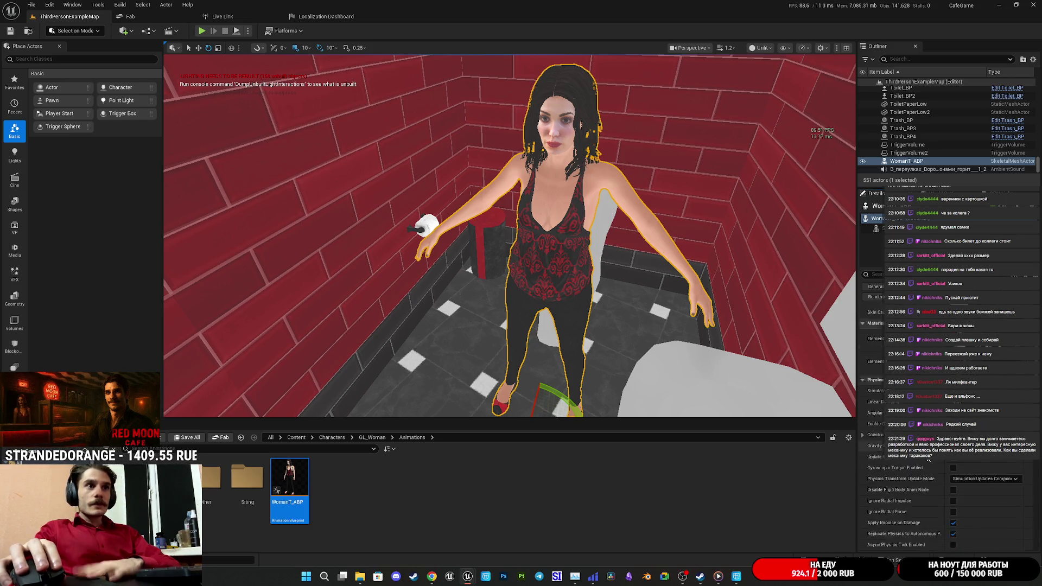
click(878, 328)
click(875, 338)
click(875, 349)
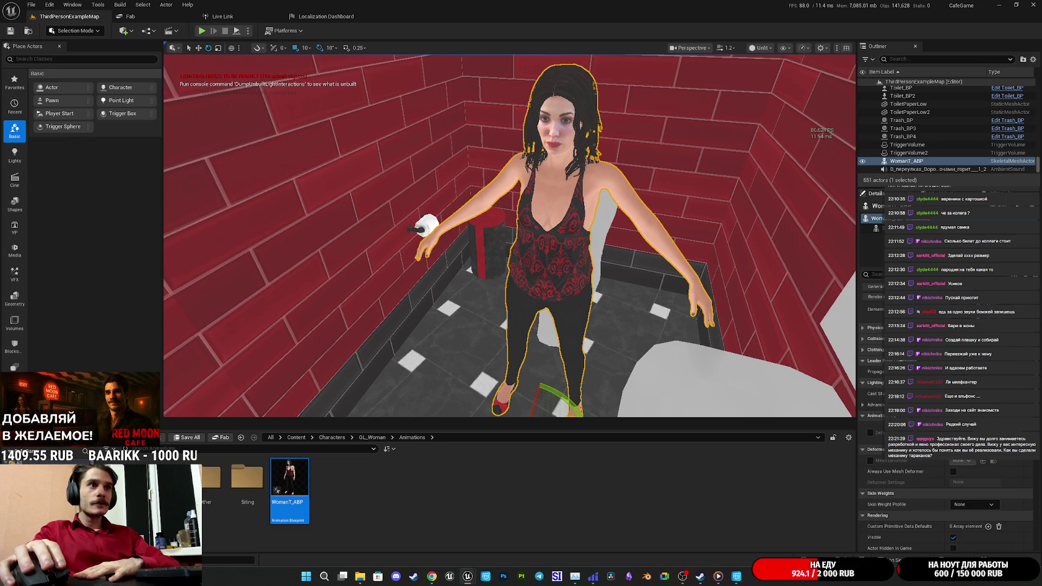
scroll(875, 350, down, 2)
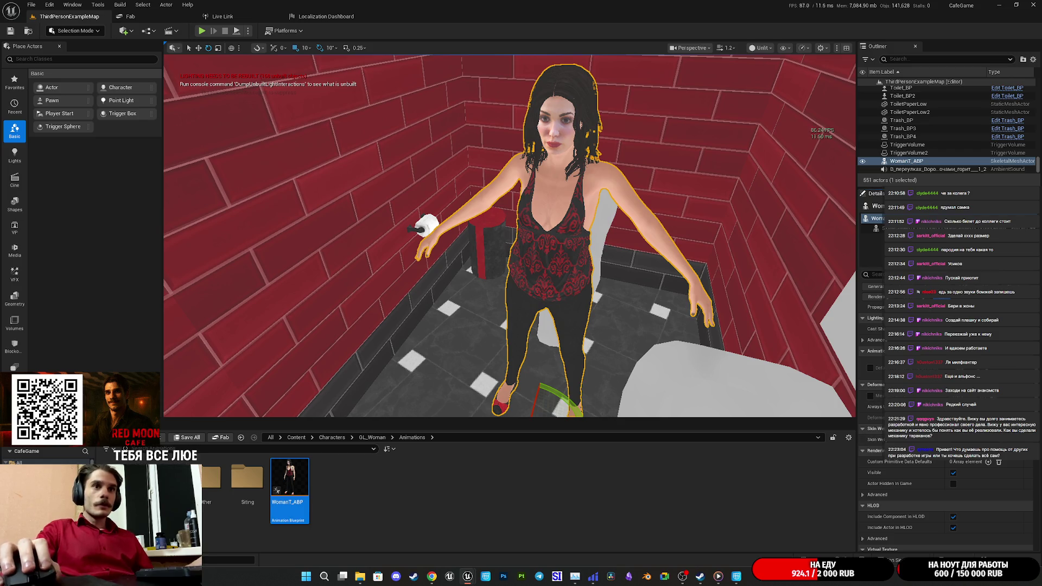
scroll(948, 434, down, 8)
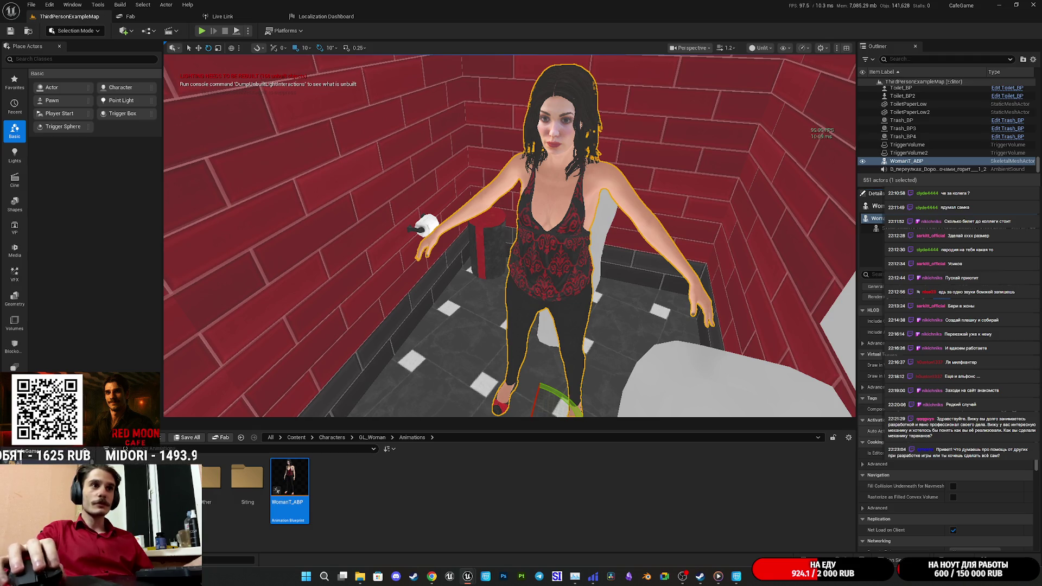
scroll(948, 434, down, 8)
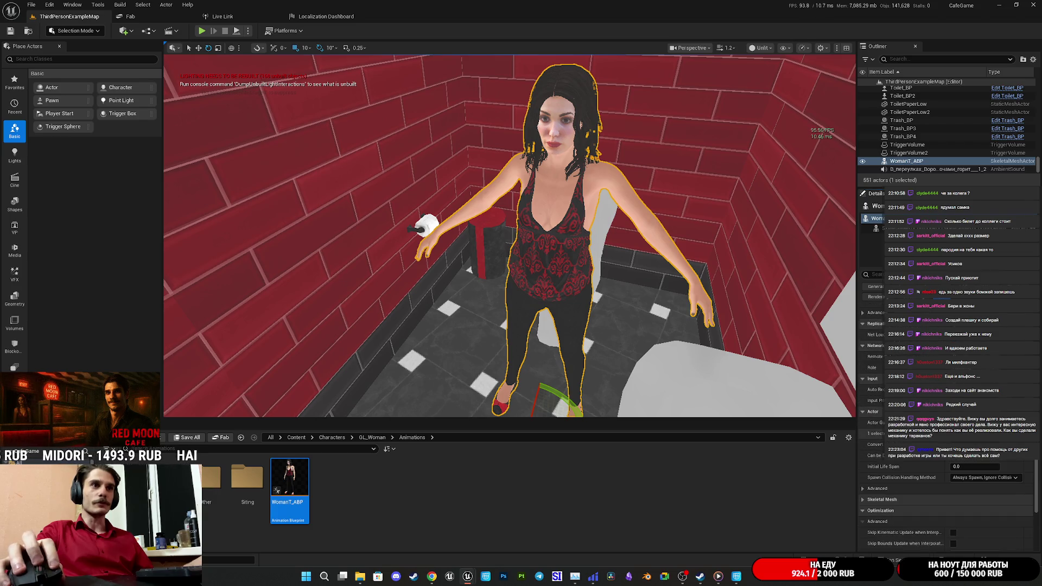
scroll(947, 434, down, 3)
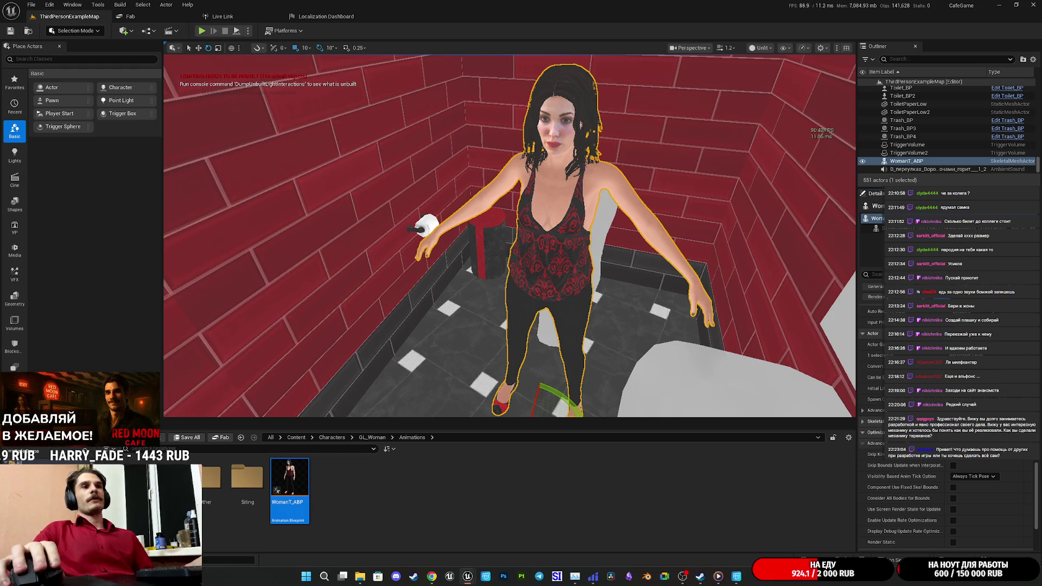
Search Details for 'updat' and tick Update Cloth in Editor on the woman's skeletal mesh
scroll(914, 509, down, 3)
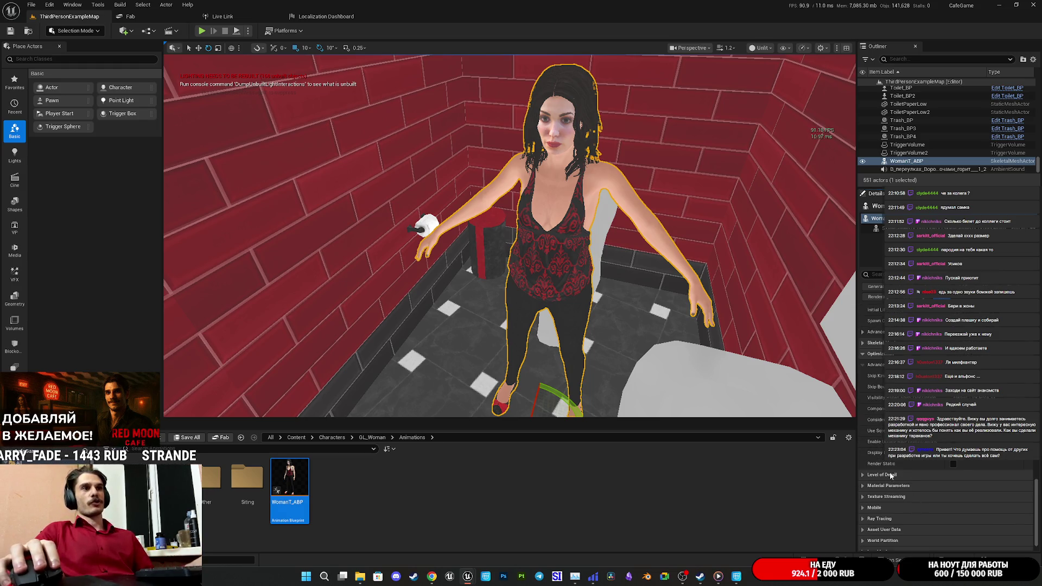
scroll(890, 475, up, 2)
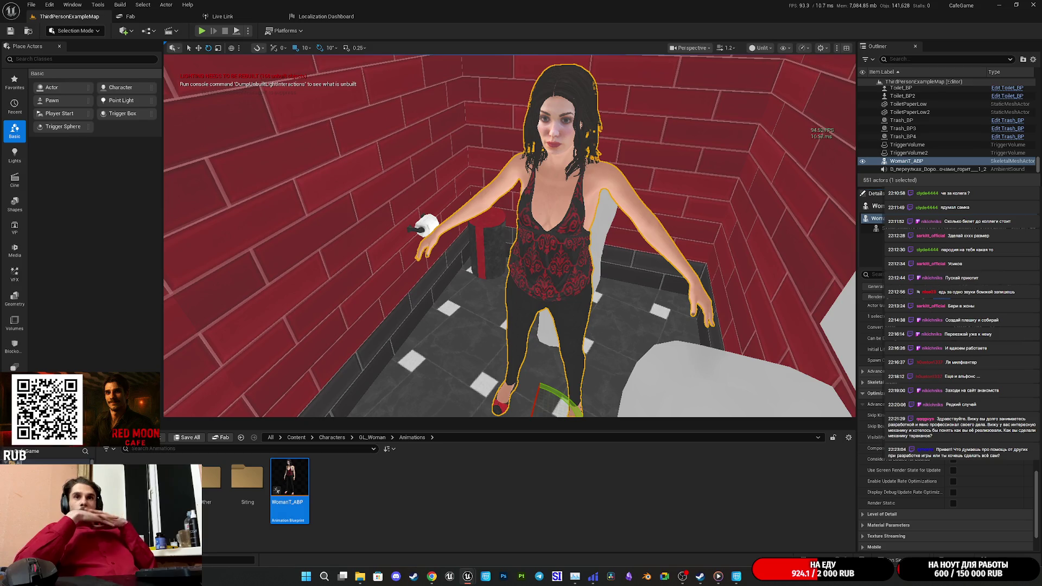
scroll(923, 380, up, 4)
scroll(923, 380, up, 1)
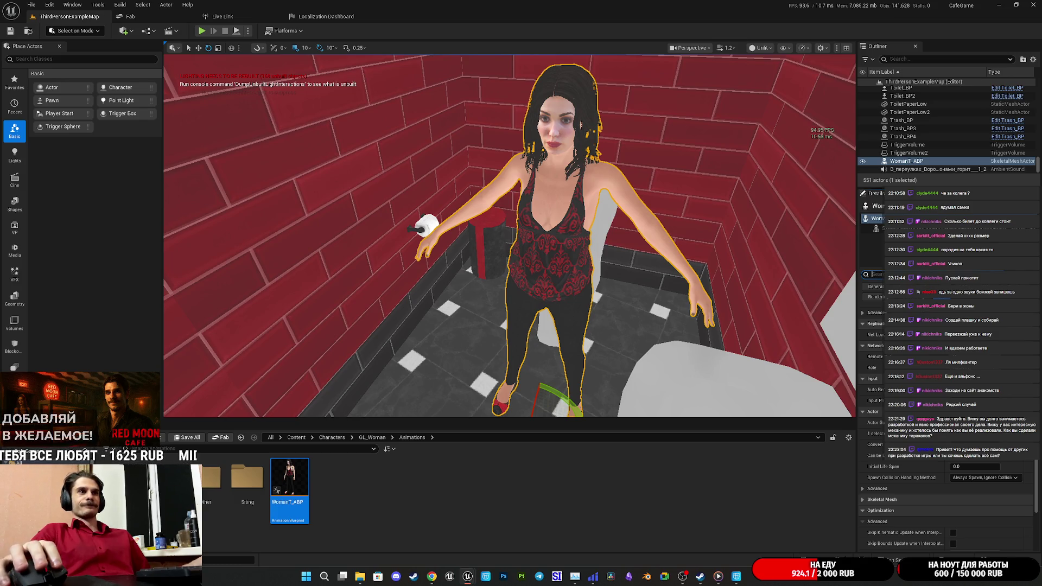
text(upda)
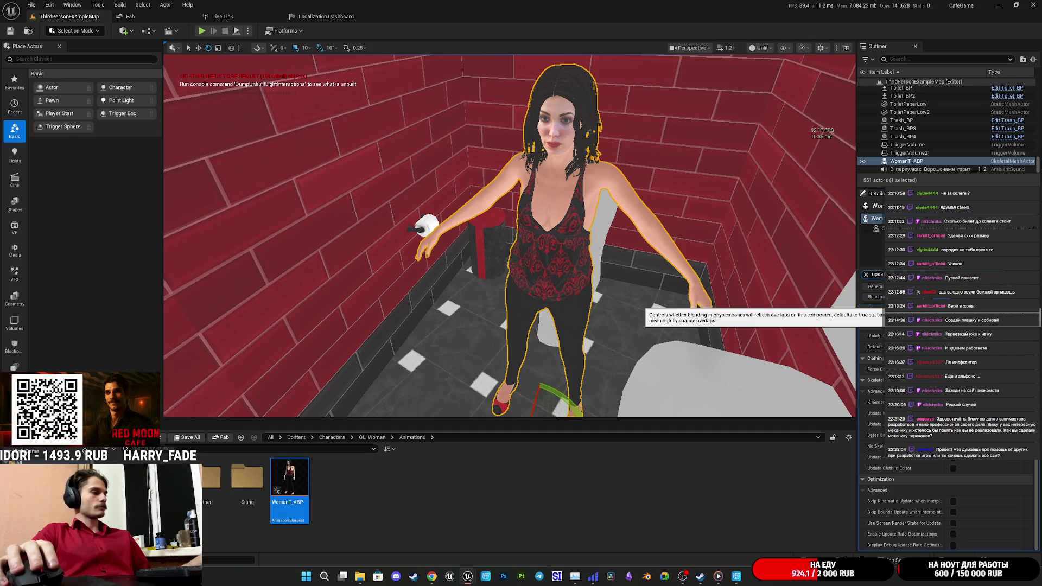
text(t)
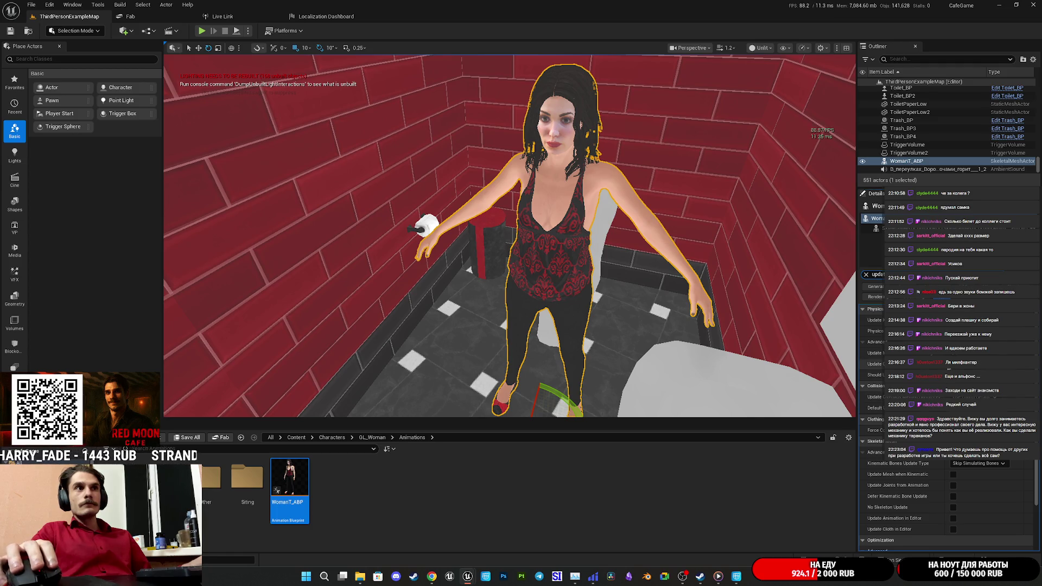
scroll(947, 489, down, 3)
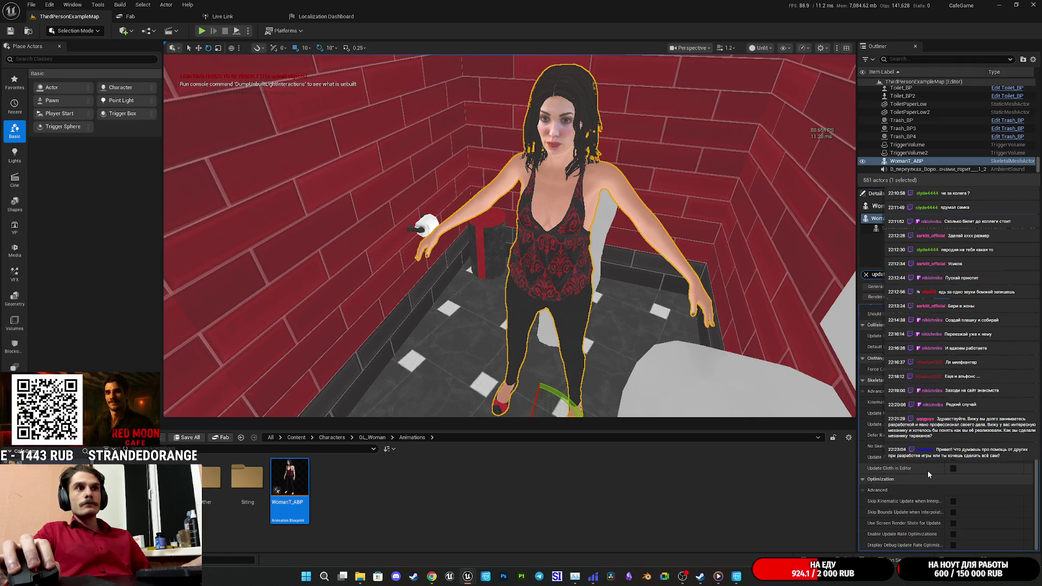
click(954, 468)
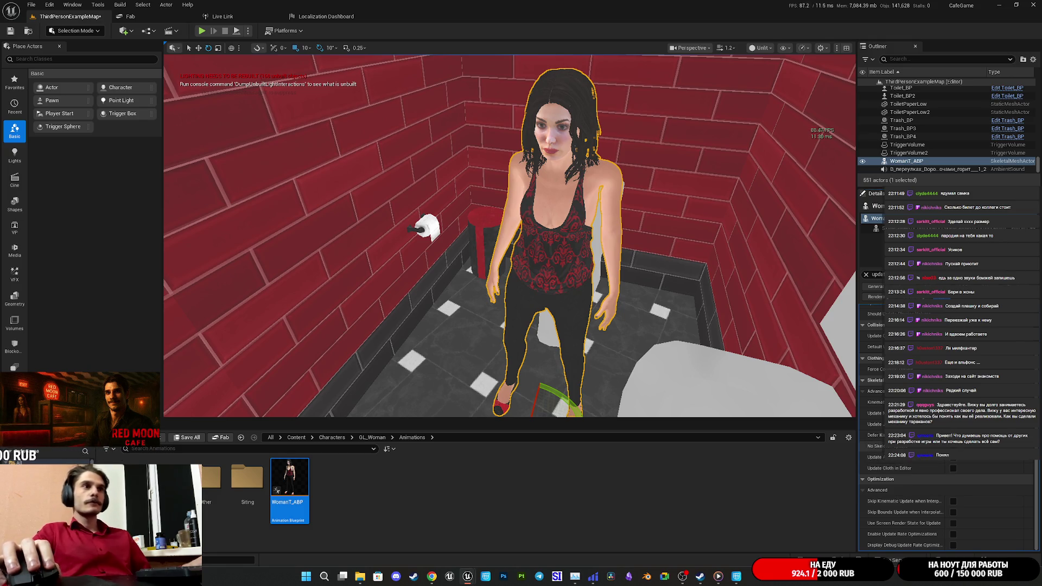
key(Up)
key(Left)
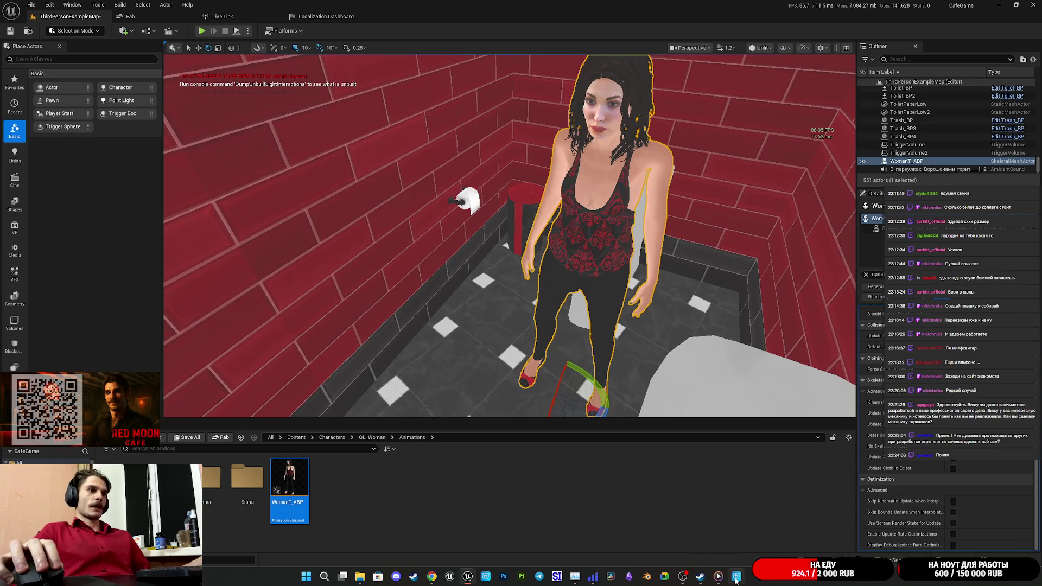
In Cascadeur, drag the woman's pelvis control down so she crouches
click(736, 577)
click(350, 200)
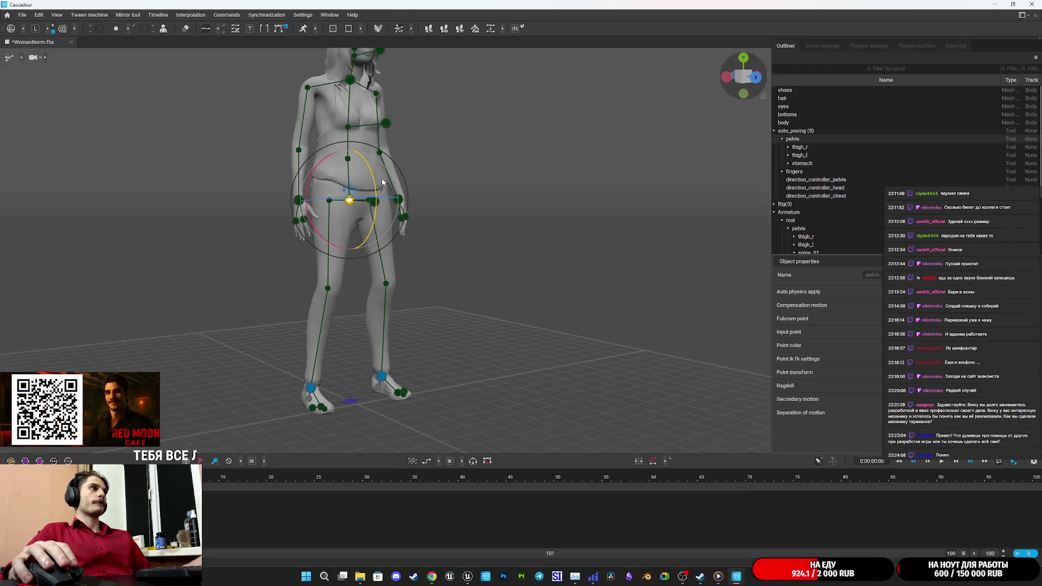
drag(349, 138, 339, 212)
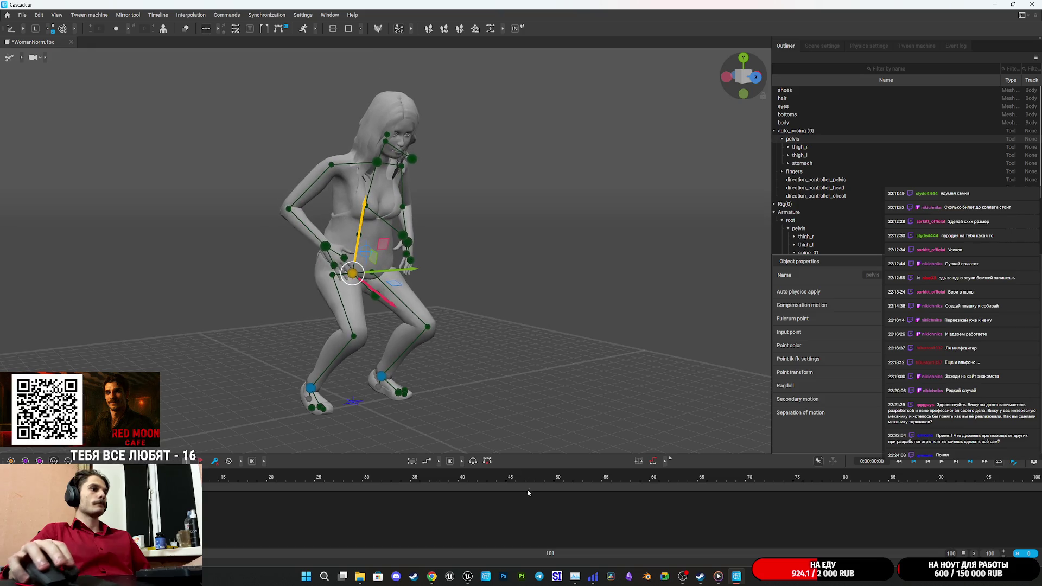
Return to the Unreal level viewport and frame the now-crouching woman
mouse_move(467, 576)
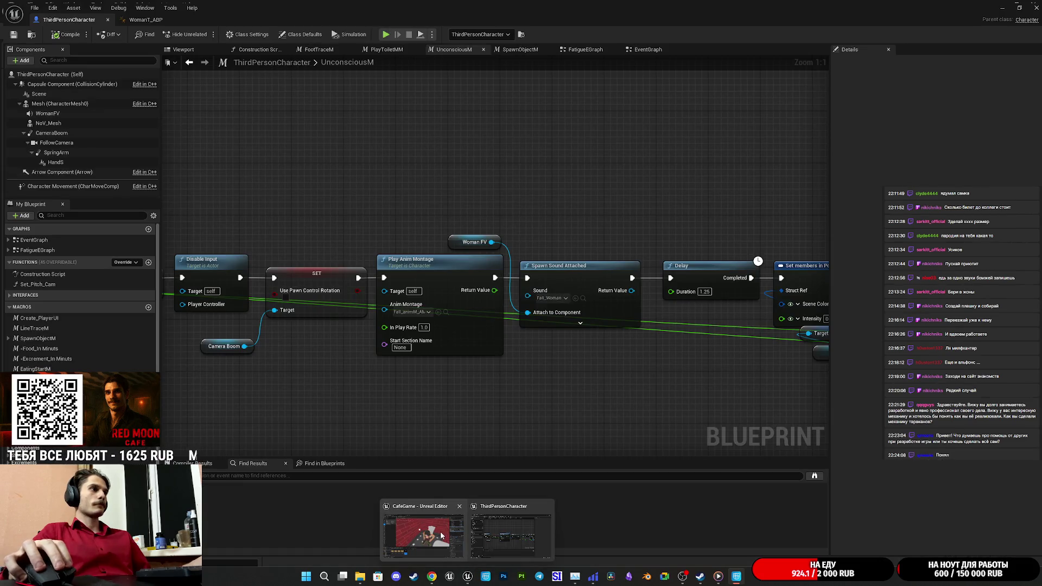
click(441, 532)
mouse_move(468, 581)
click(513, 530)
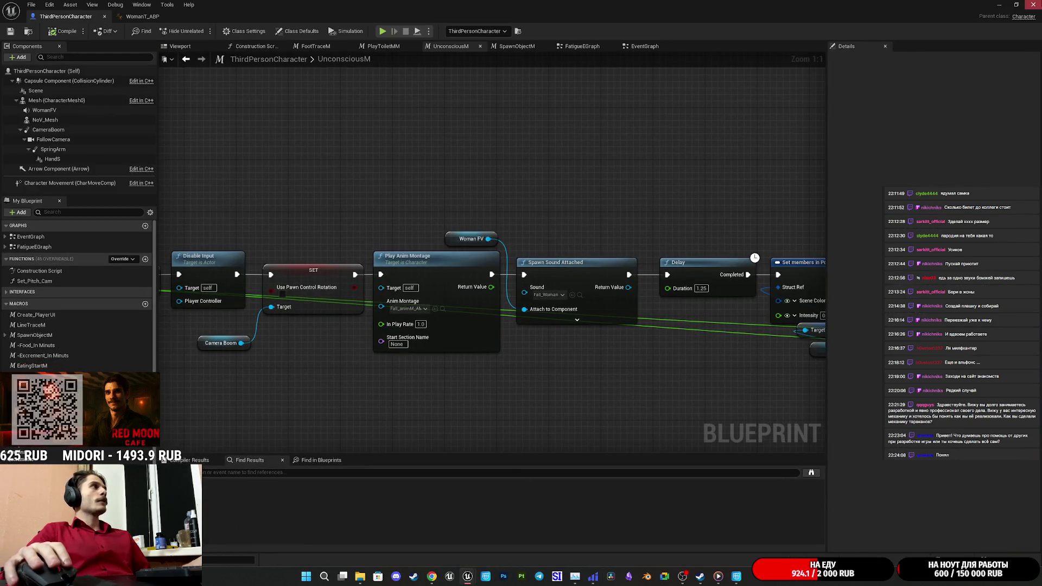
click(999, 5)
key(f)
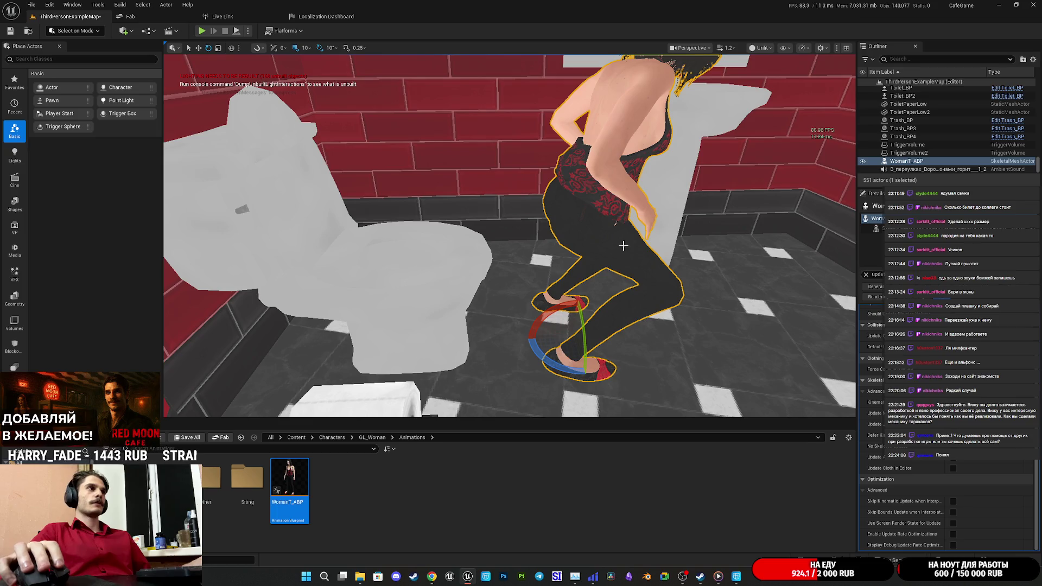
Orbit around the woman's feet and slide her toward the toilet with the move tool
mouse_move(623, 273)
mouse_down()
mouse_move(635, 271)
mouse_move(630, 238)
mouse_move(624, 274)
mouse_move(602, 274)
mouse_up()
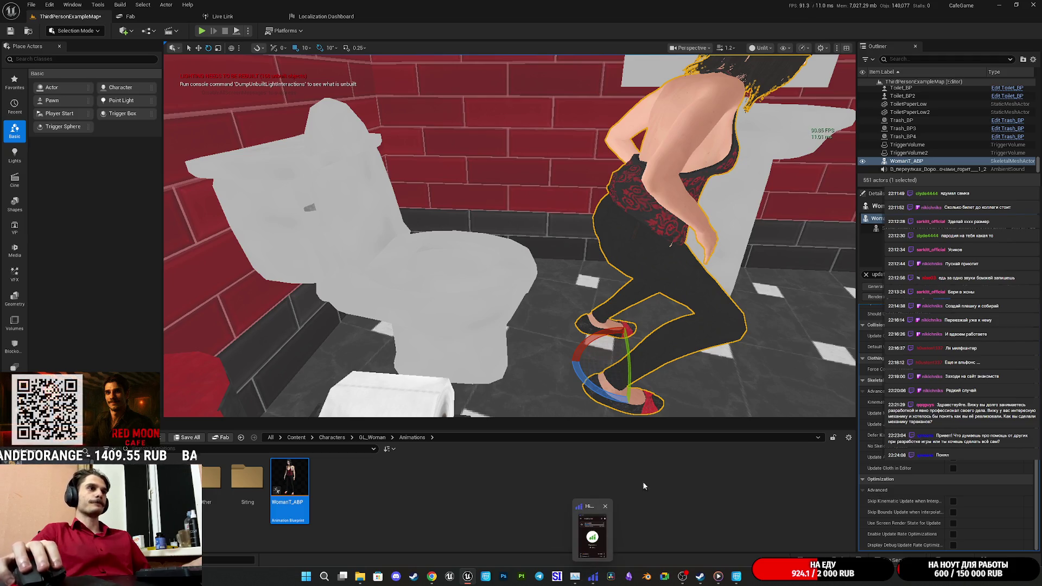
key(w)
drag(654, 369, 491, 362)
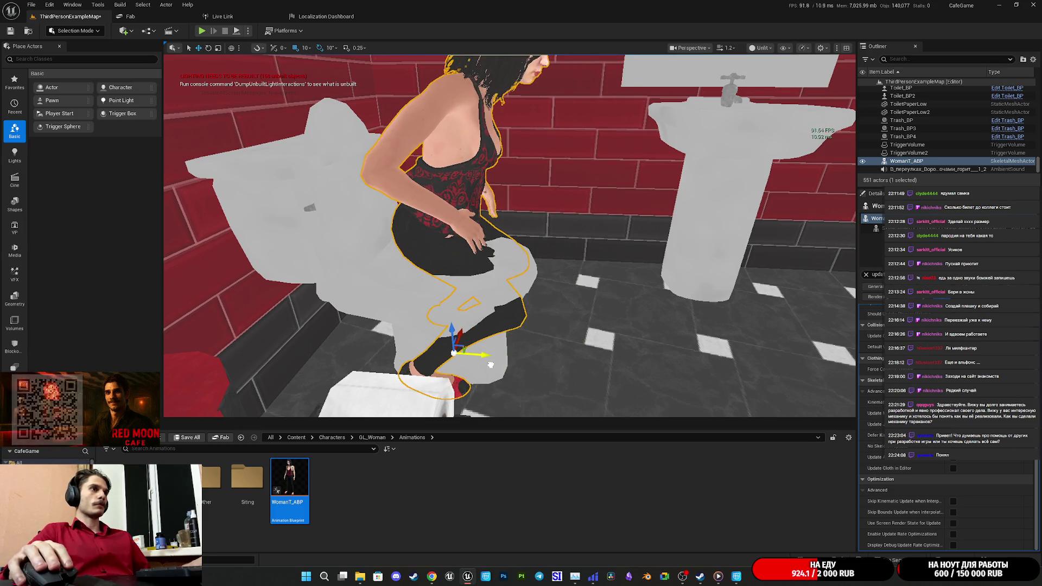
scroll(548, 363, down, 3)
Select Toilet_BP, clear the Details filter, frame WomanT_ABP, then switch to Cascadeur
click(413, 260)
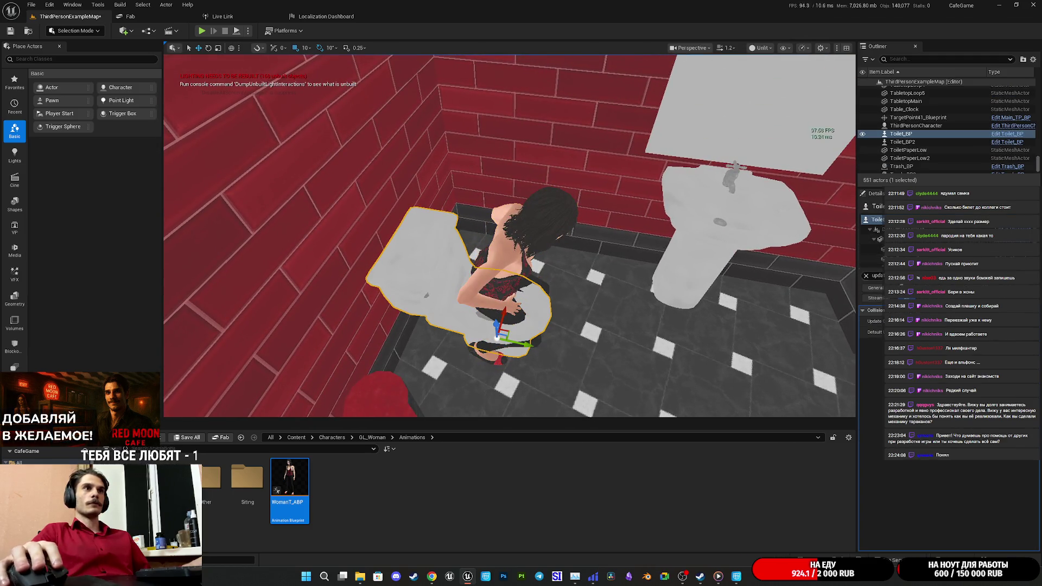
click(866, 276)
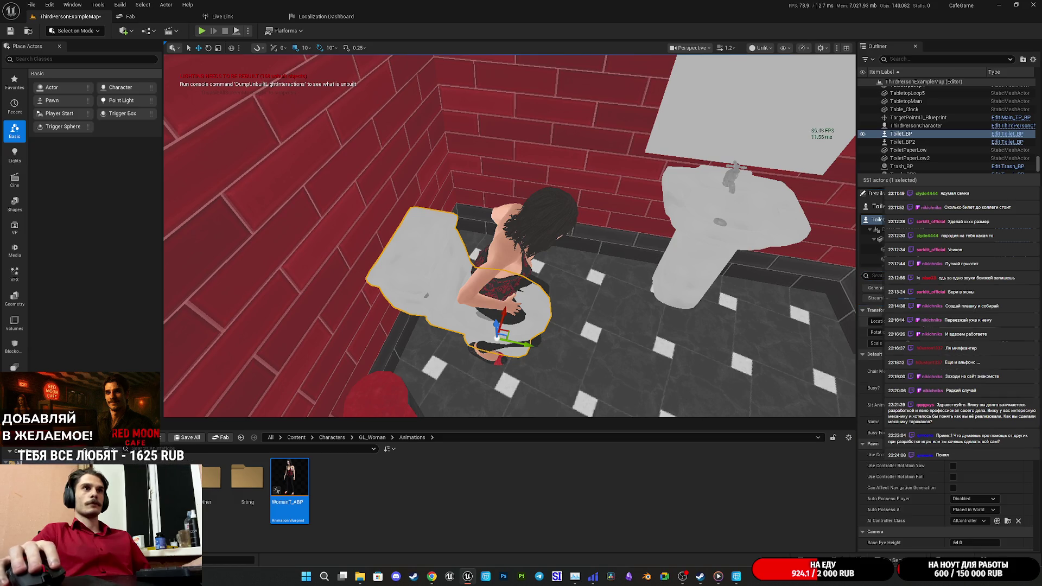
click(502, 290)
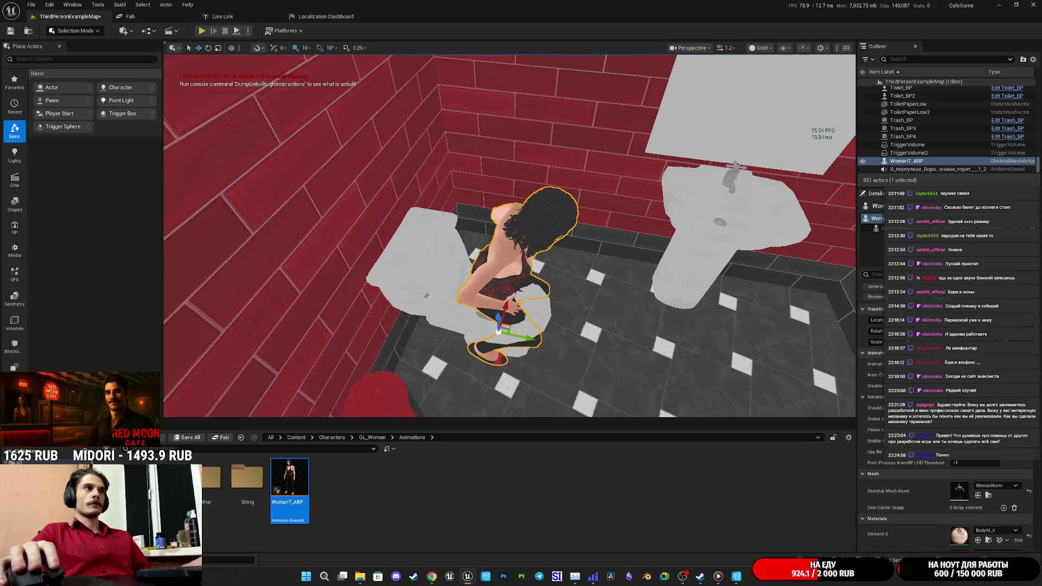
key(f)
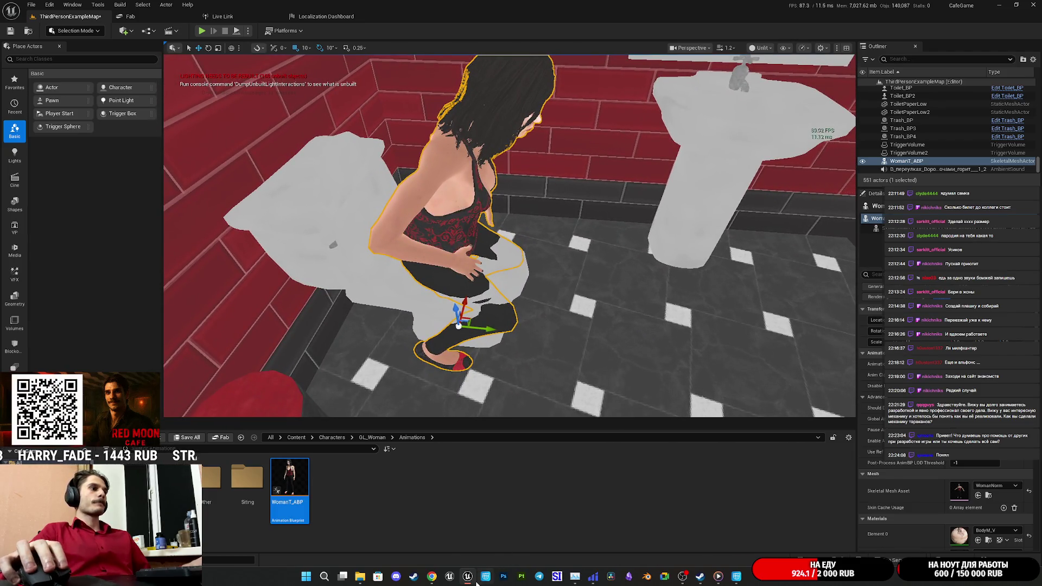
mouse_move(474, 583)
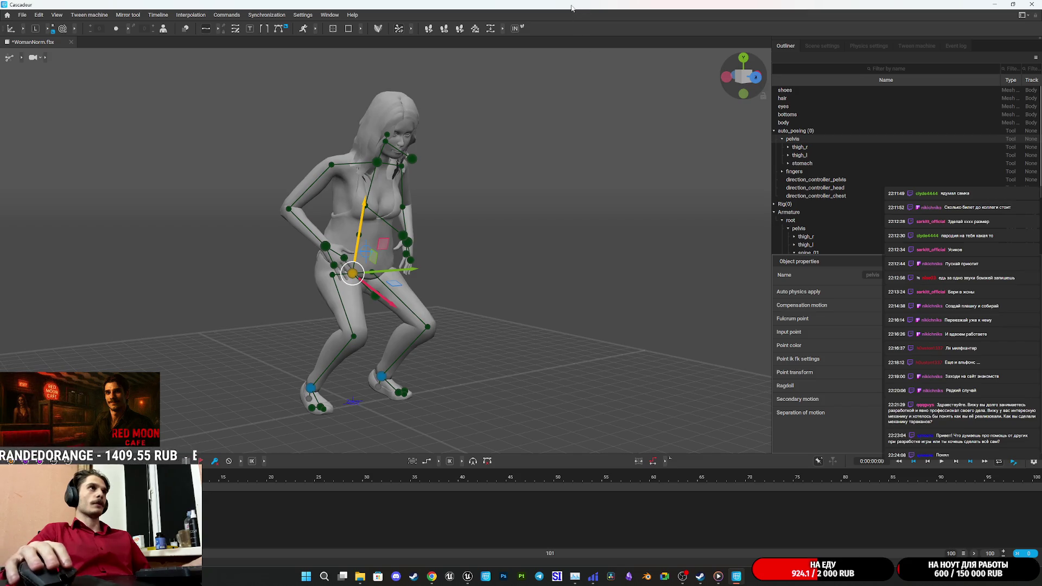
click(736, 529)
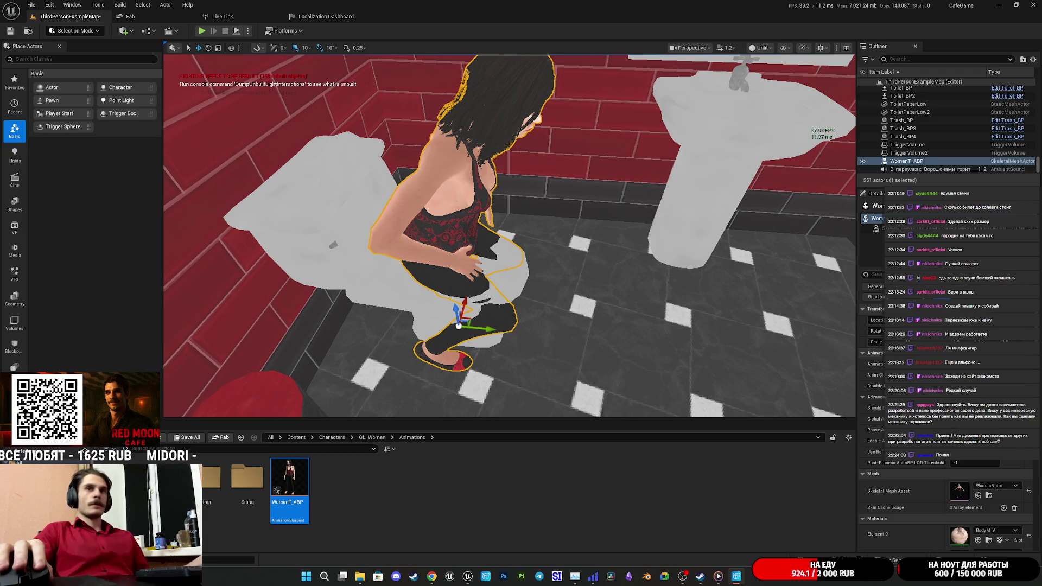
Toggle the NVIDIA overlay on and off, then fly the camera into a different room
key(alt+z)
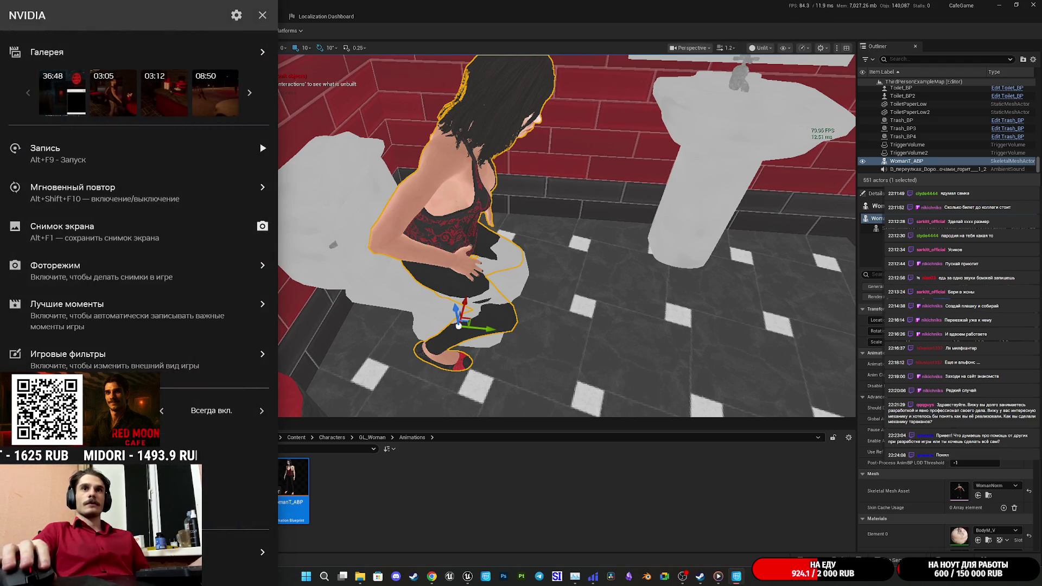
key(alt+z)
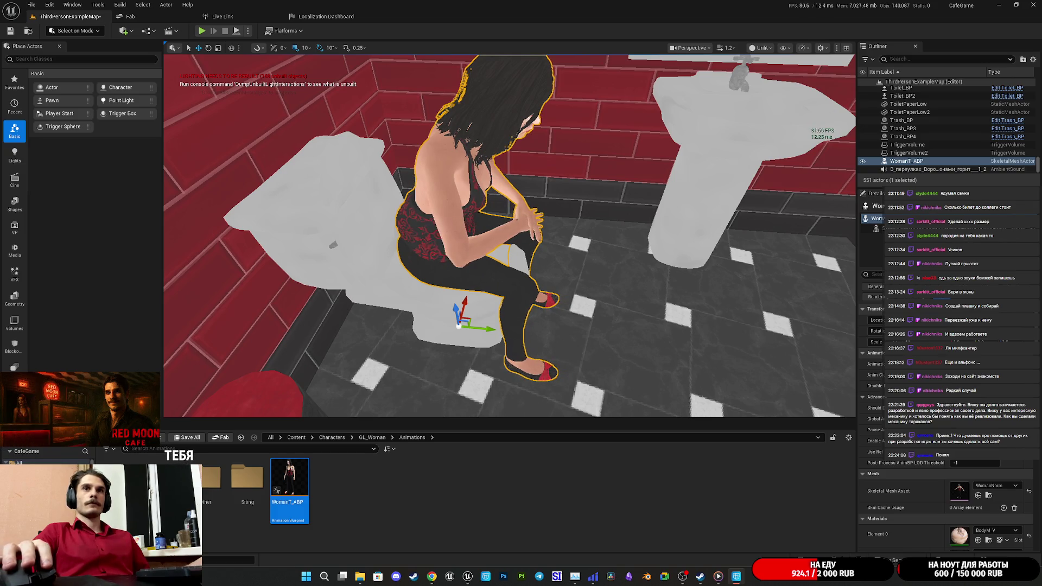
mouse_move(630, 328)
mouse_down()
mouse_move(616, 330)
mouse_move(437, 72)
mouse_up()
key(f)
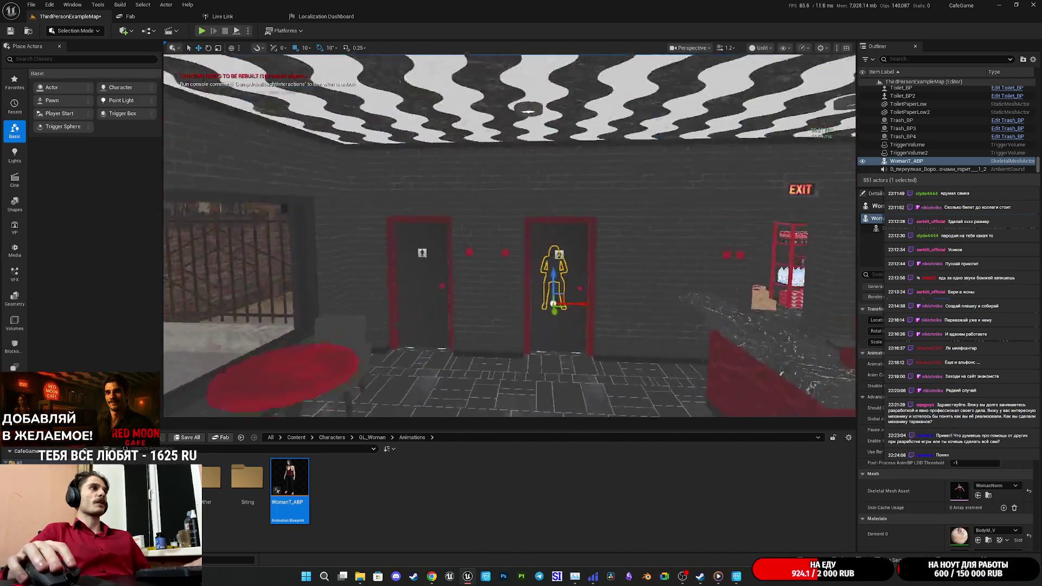
drag(620, 314, 619, 312)
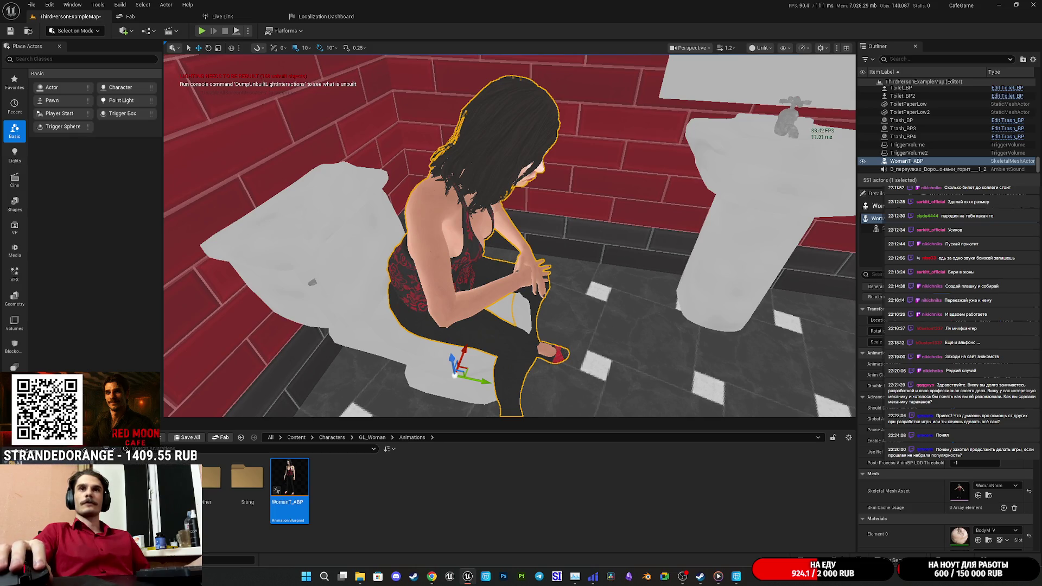
click(737, 576)
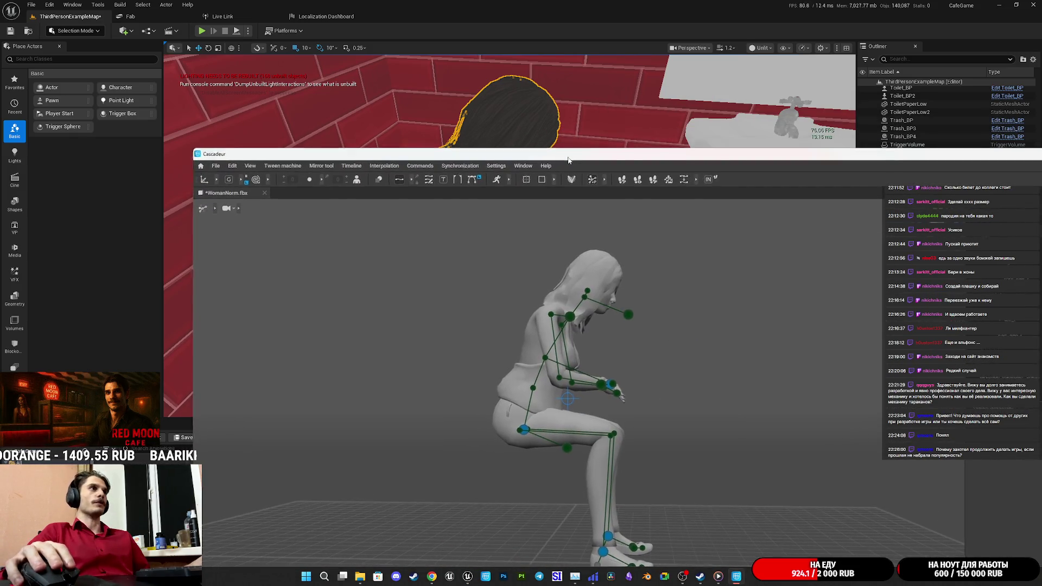
Maximize the Cascadeur window and orbit toward a front view of the seated rig
double_click(568, 160)
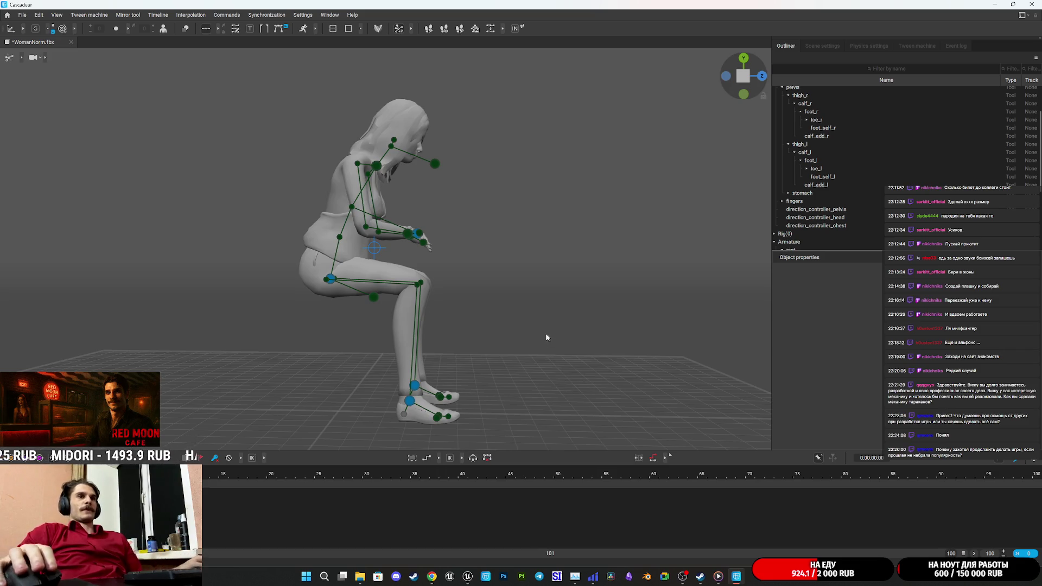
mouse_move(517, 297)
mouse_down()
mouse_move(461, 298)
mouse_move(580, 278)
mouse_move(496, 252)
mouse_up()
Select the right hand controller, orbiting to frontal and side views of the seated figure
scroll(459, 293, up, 5)
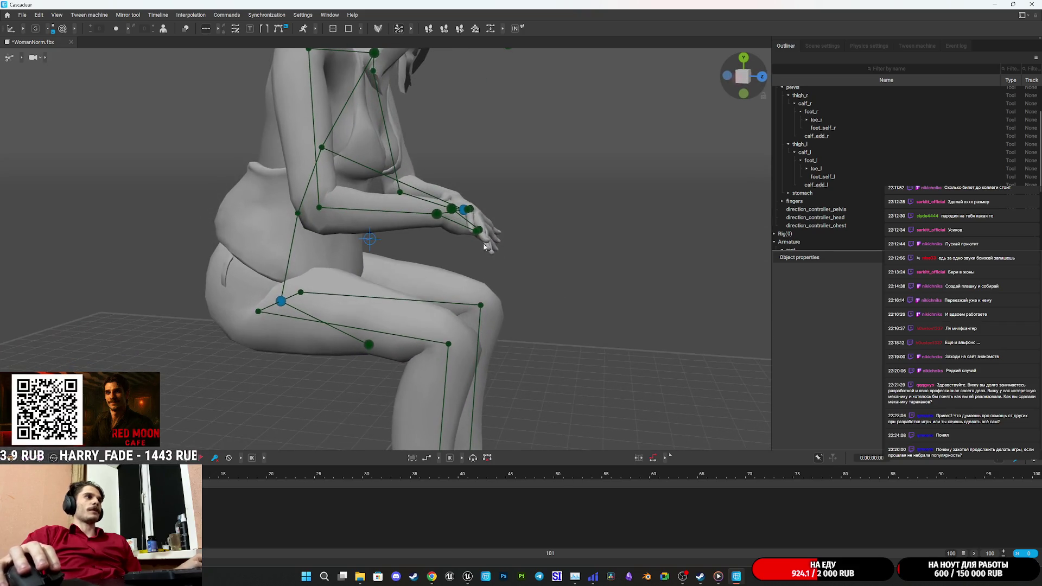
click(436, 214)
mouse_move(575, 246)
mouse_down()
mouse_move(472, 216)
mouse_move(374, 245)
mouse_move(358, 268)
mouse_up()
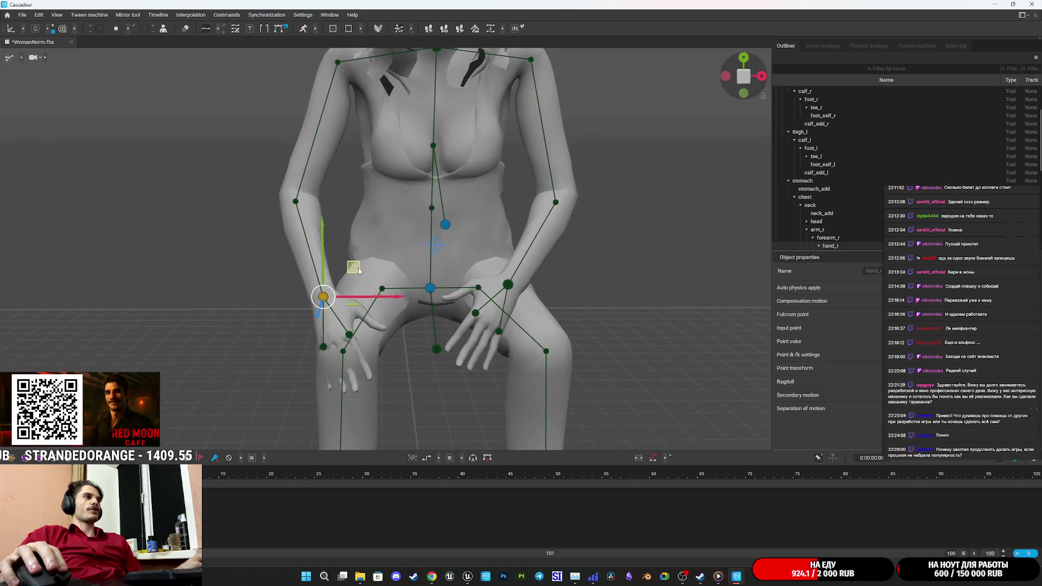
click(508, 284)
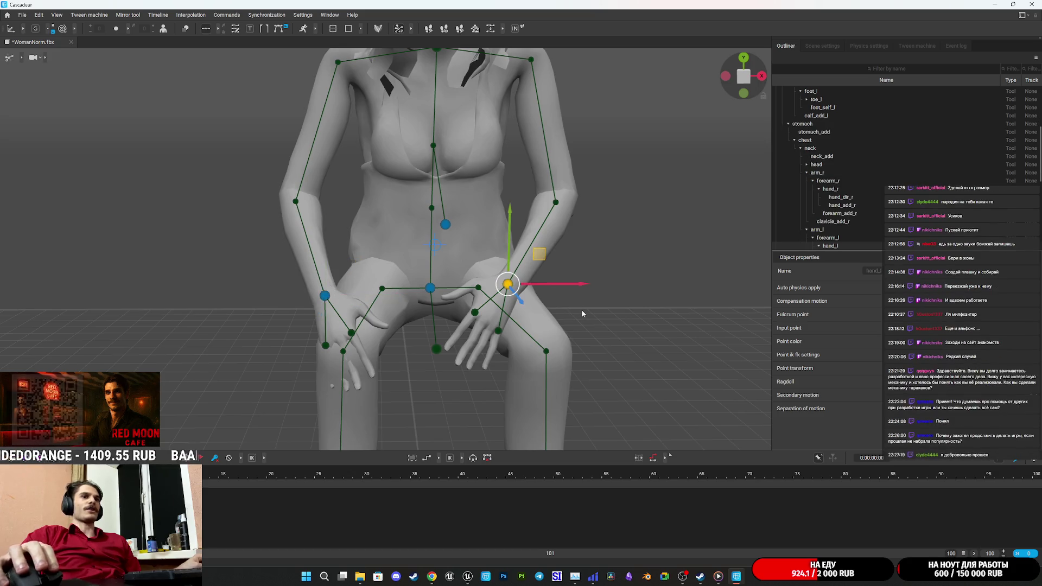
mouse_move(606, 319)
mouse_down()
mouse_move(641, 325)
mouse_move(764, 300)
mouse_up()
click(432, 286)
mouse_move(539, 322)
mouse_down()
mouse_move(613, 329)
mouse_move(484, 264)
mouse_move(492, 256)
mouse_move(437, 321)
mouse_move(271, 330)
mouse_move(382, 295)
mouse_move(529, 311)
mouse_up()
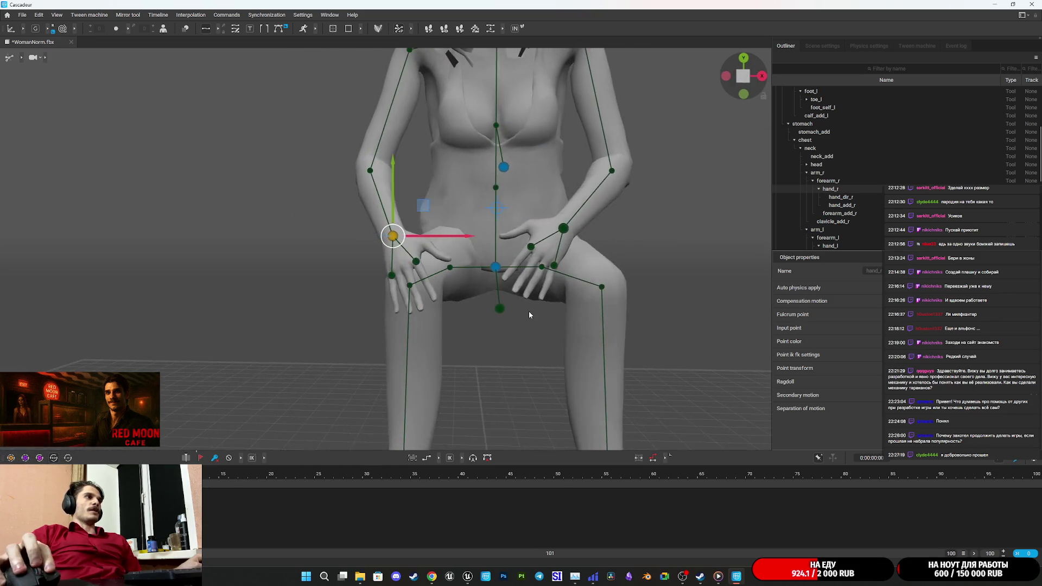
Lift the right hand up and outward onto the knee, checking it around the wrist
scroll(485, 314, up, 5)
mouse_move(442, 239)
mouse_down()
mouse_move(470, 235)
mouse_move(615, 319)
mouse_move(773, 259)
mouse_move(849, 256)
mouse_move(628, 294)
mouse_move(439, 268)
mouse_move(467, 276)
mouse_up()
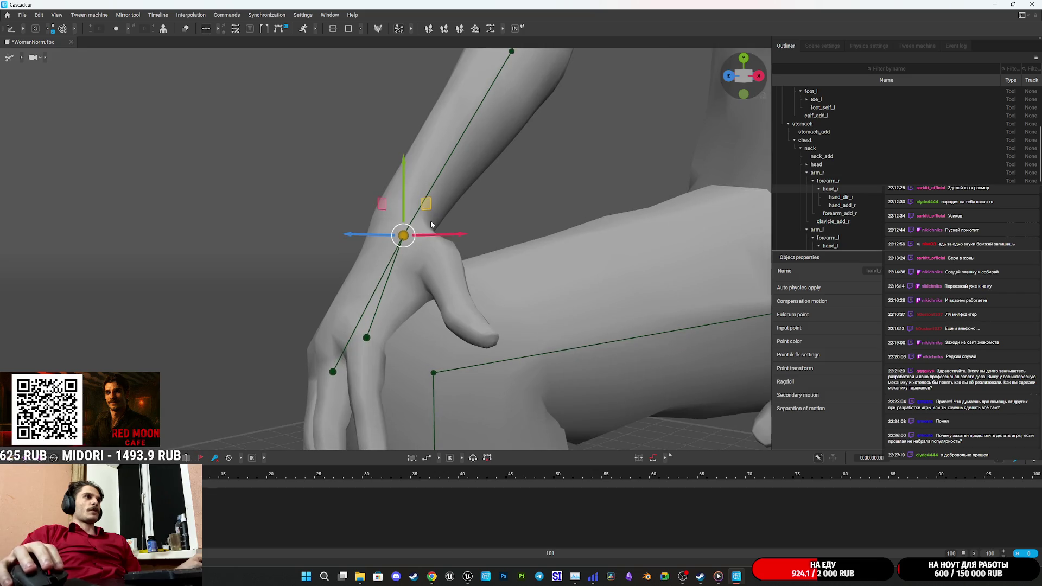
mouse_move(386, 211)
mouse_down()
mouse_move(396, 191)
mouse_move(401, 206)
mouse_up()
mouse_move(380, 293)
mouse_down()
mouse_move(539, 330)
mouse_move(714, 302)
mouse_up()
mouse_move(407, 231)
mouse_down()
mouse_move(458, 282)
mouse_move(572, 310)
mouse_move(414, 312)
mouse_move(96, 264)
mouse_move(139, 290)
mouse_up()
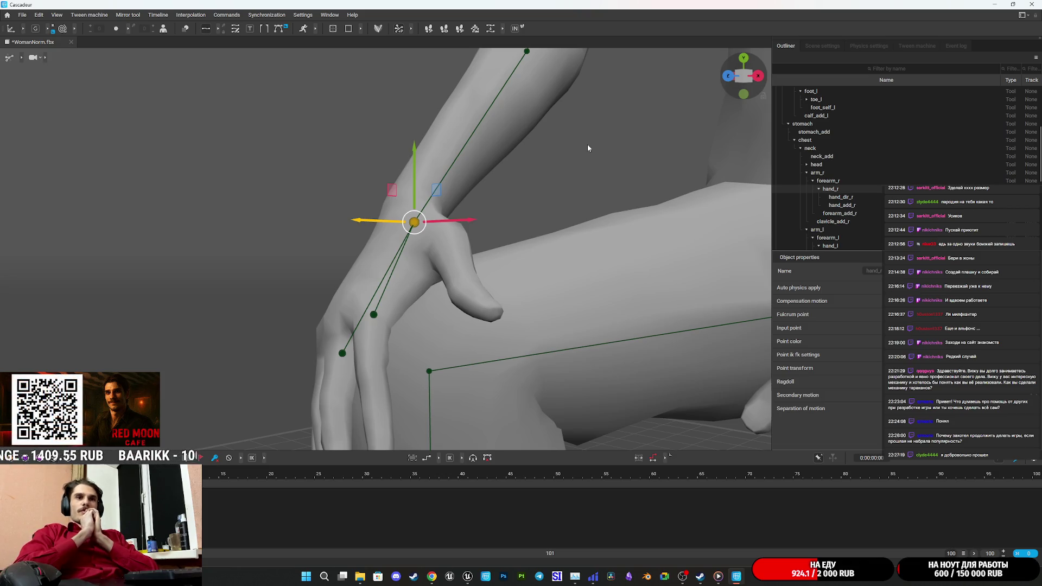
mouse_move(587, 144)
mouse_down()
mouse_move(466, 310)
mouse_move(501, 282)
mouse_up()
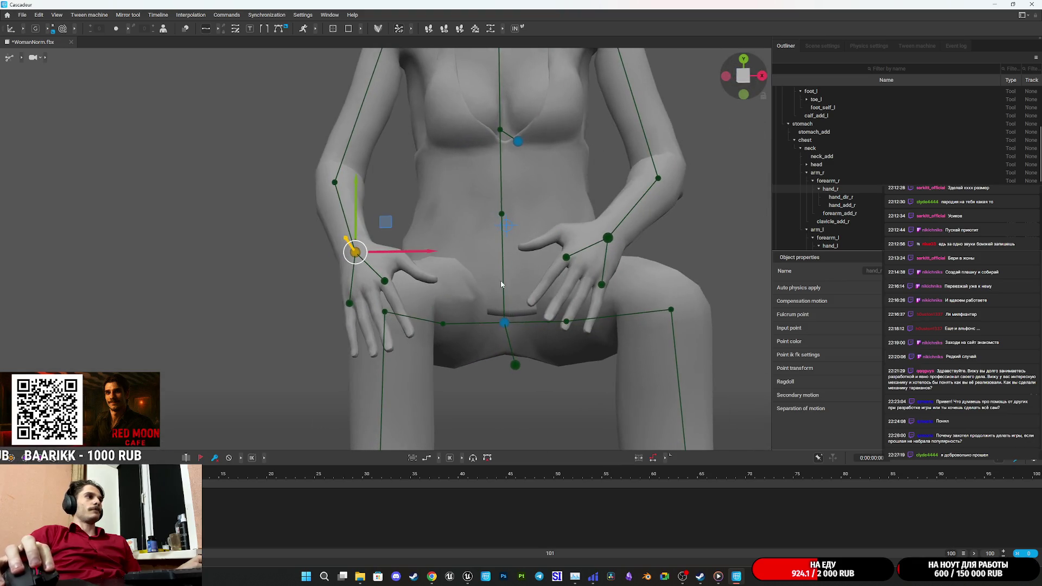
Bend the right pinky fingertip down over the knee, then pick the right index fingertip
click(502, 29)
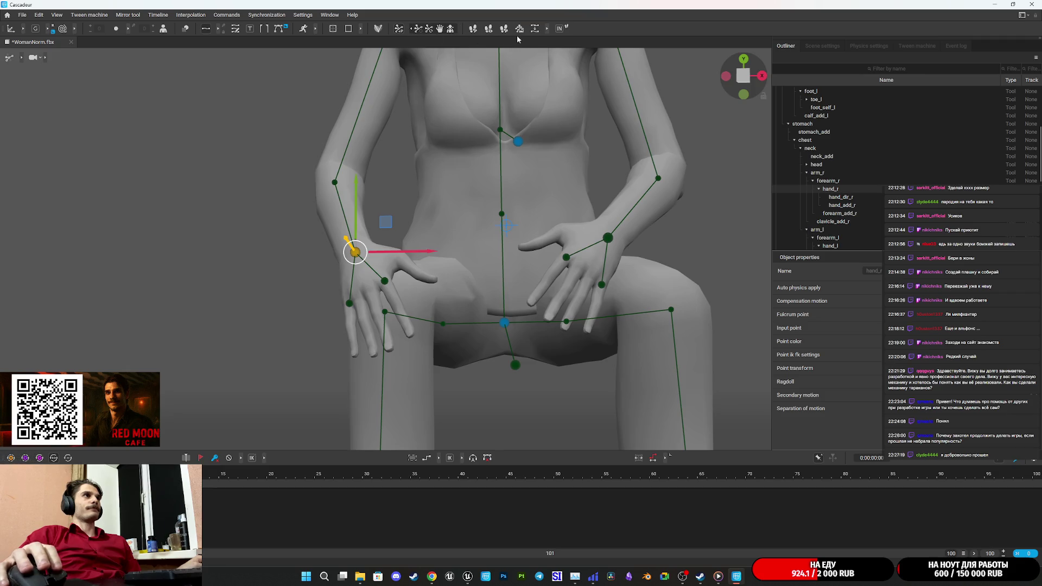
drag(532, 332, 647, 325)
scroll(647, 324, up, 5)
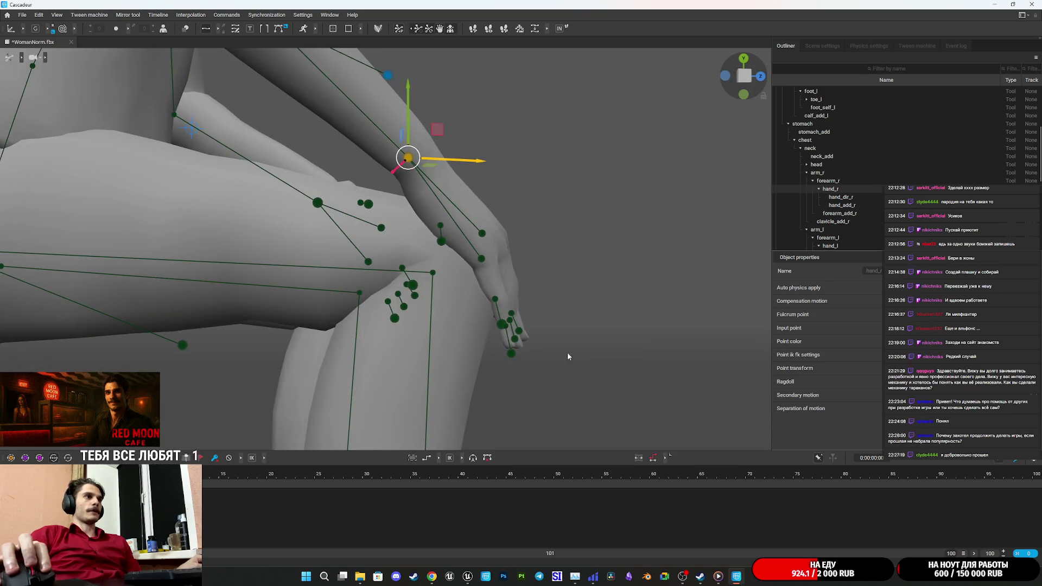
click(510, 354)
mouse_move(511, 354)
mouse_down()
mouse_move(495, 355)
mouse_move(578, 314)
mouse_move(280, 346)
mouse_move(440, 313)
mouse_move(434, 305)
mouse_move(477, 278)
mouse_move(412, 310)
mouse_move(522, 267)
mouse_move(597, 214)
mouse_move(607, 246)
mouse_up()
click(280, 345)
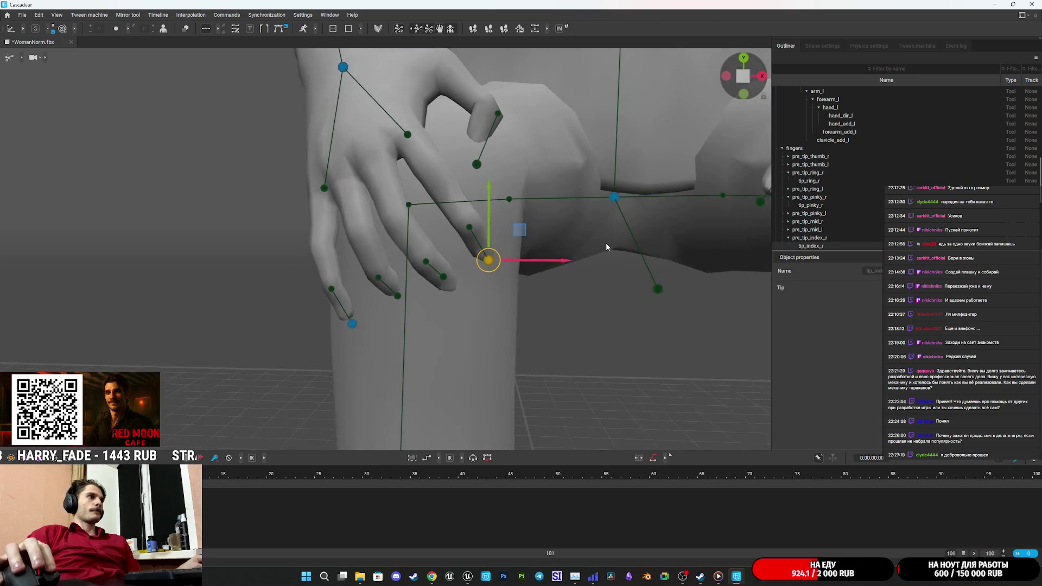
Curl the right index finger over the knee and bend the right thumb inward
mouse_move(499, 267)
mouse_down()
mouse_move(426, 297)
mouse_move(443, 292)
mouse_up()
drag(496, 270, 437, 277)
click(421, 171)
mouse_move(422, 171)
mouse_down()
mouse_move(634, 187)
mouse_move(467, 309)
mouse_up()
mouse_move(411, 286)
mouse_down()
mouse_move(441, 298)
mouse_move(298, 294)
mouse_move(571, 288)
mouse_move(509, 275)
mouse_move(686, 263)
mouse_move(511, 301)
mouse_move(551, 307)
mouse_move(614, 365)
mouse_up()
Focus on the left hand controller and move the left hand from thigh onto knee
click(466, 247)
key(f)
mouse_move(425, 192)
mouse_down()
mouse_move(513, 236)
mouse_move(540, 228)
mouse_move(553, 278)
mouse_move(410, 233)
mouse_move(615, 321)
mouse_up()
mouse_move(571, 261)
mouse_down()
mouse_move(554, 267)
mouse_move(522, 233)
mouse_up()
mouse_move(559, 313)
mouse_down()
mouse_move(709, 288)
mouse_move(476, 322)
mouse_move(569, 322)
mouse_move(516, 287)
mouse_move(568, 229)
mouse_move(608, 217)
mouse_move(422, 266)
mouse_move(505, 307)
mouse_move(432, 306)
mouse_move(492, 346)
mouse_move(699, 279)
mouse_move(675, 277)
mouse_move(517, 421)
mouse_up()
Select the left wrist and left index fingertip, curling the left fingers over the knee
scroll(388, 281, up, 2)
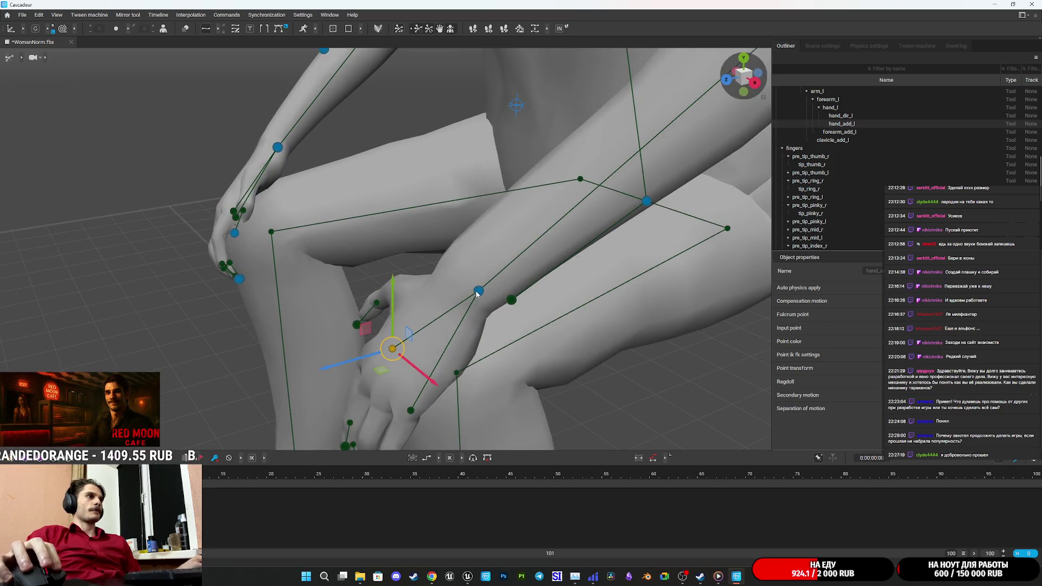
click(477, 294)
scroll(491, 346, up, 2)
click(514, 418)
scroll(604, 371, up, 3)
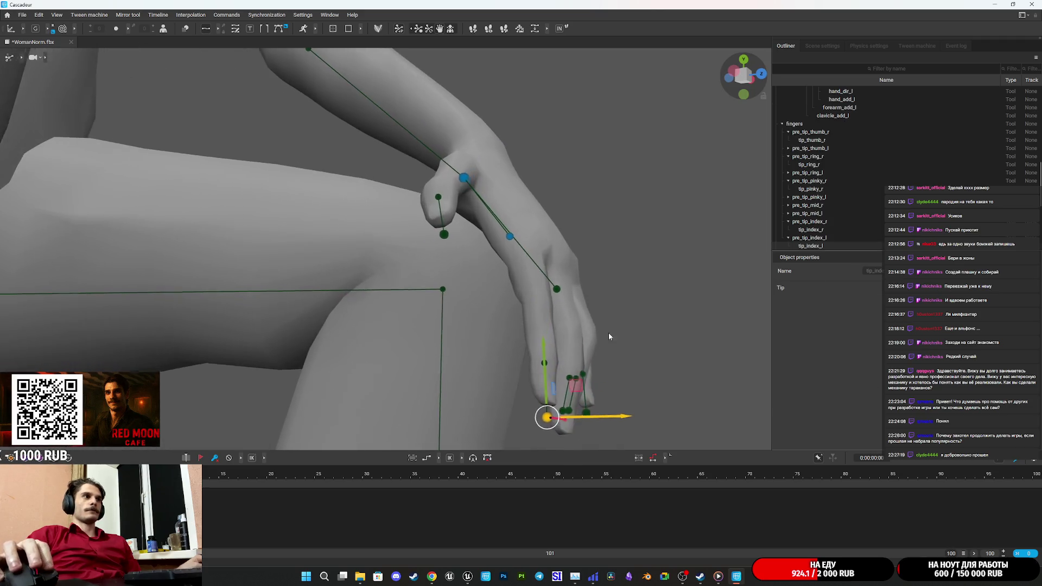
mouse_move(544, 419)
mouse_down()
mouse_move(507, 390)
mouse_move(489, 408)
mouse_move(486, 400)
mouse_up()
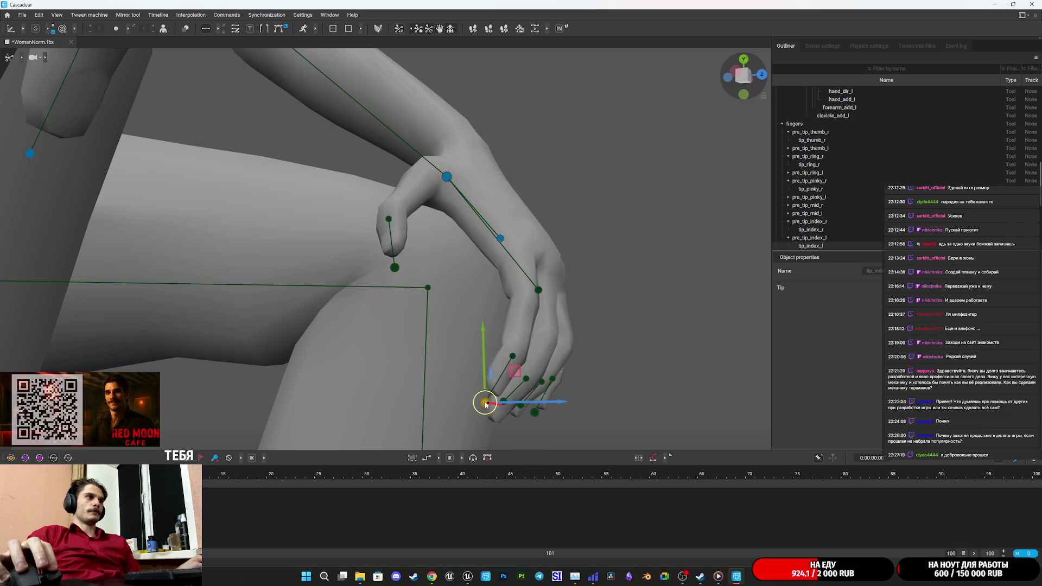
Nudge the left hand slightly back on the knee
scroll(586, 371, up, 3)
scroll(586, 366, down, 3)
scroll(536, 393, up, 4)
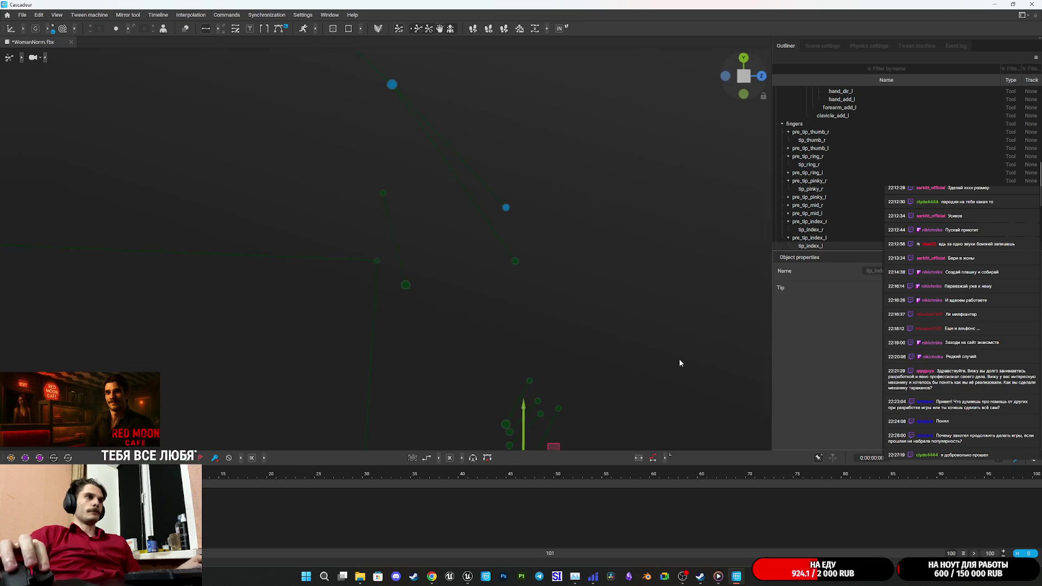
scroll(590, 347, down, 3)
scroll(561, 257, down, 2)
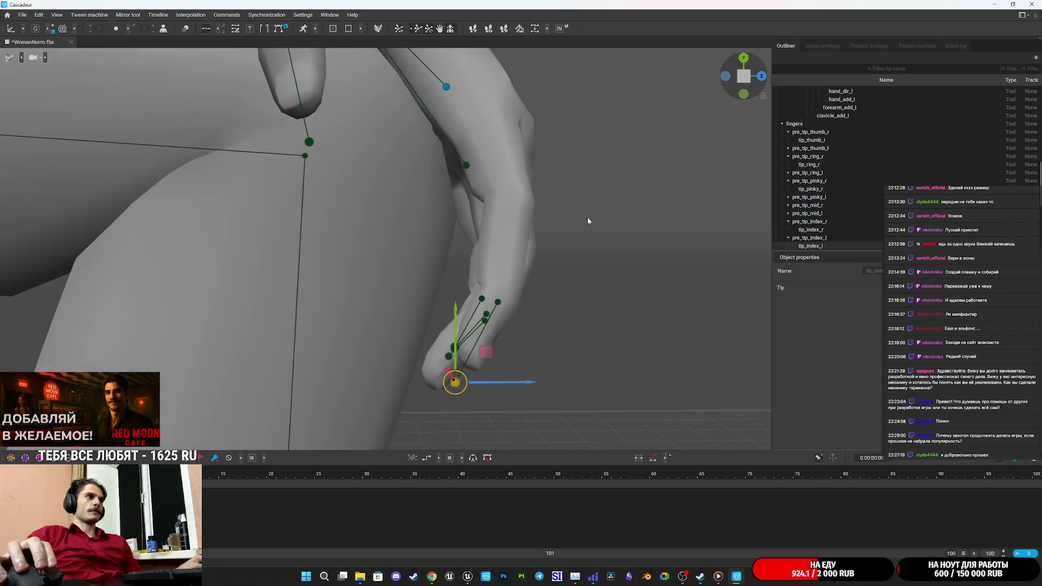
mouse_move(561, 258)
mouse_down()
mouse_move(504, 266)
mouse_move(584, 275)
mouse_up()
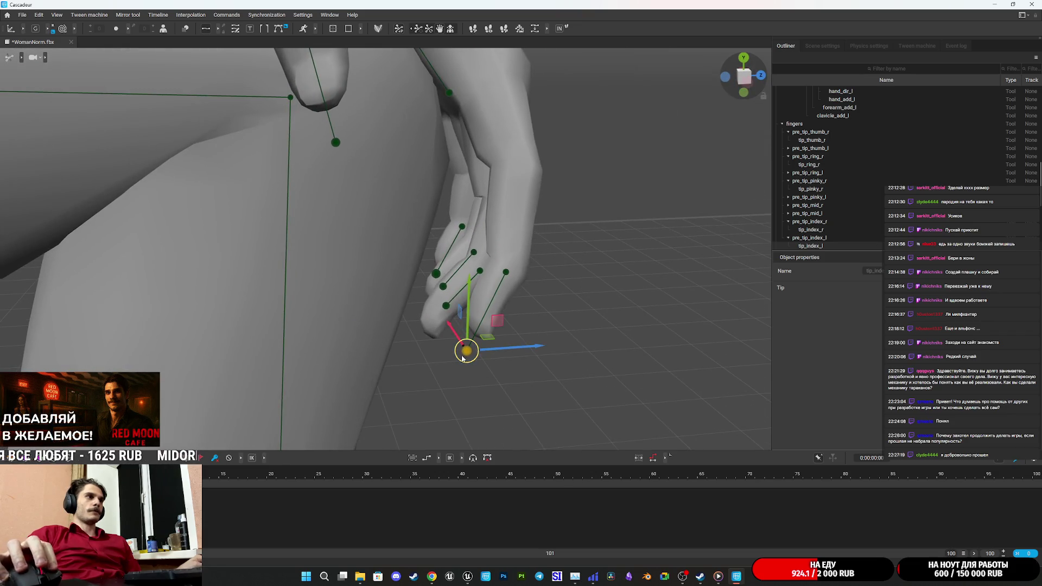
mouse_move(438, 351)
mouse_down()
mouse_move(428, 349)
mouse_move(462, 348)
mouse_move(413, 282)
mouse_up()
scroll(390, 249, down, 5)
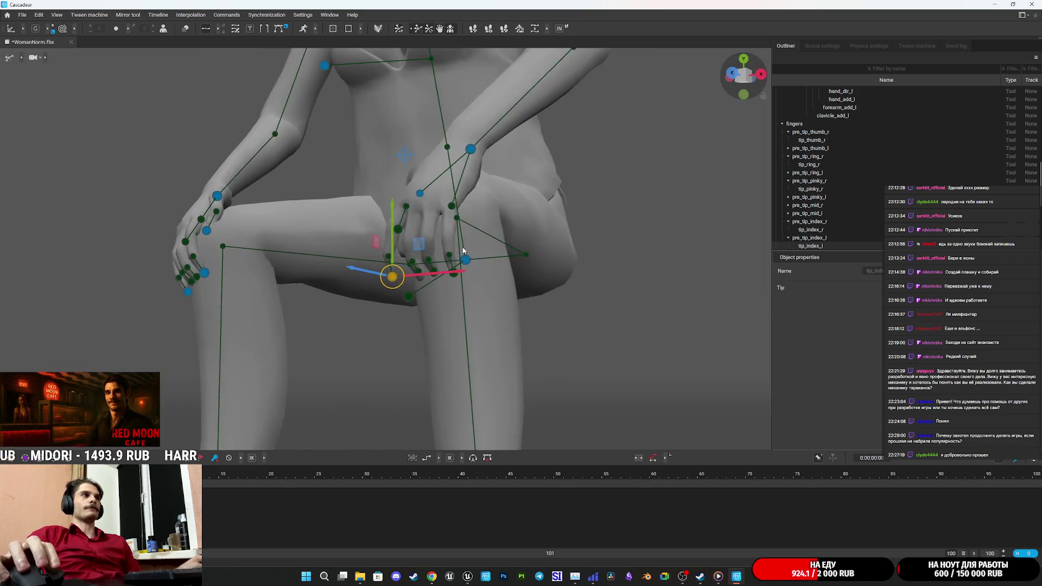
Slide the left hand along the knee and lower the left index fingertip onto it
scroll(504, 279, up, 8)
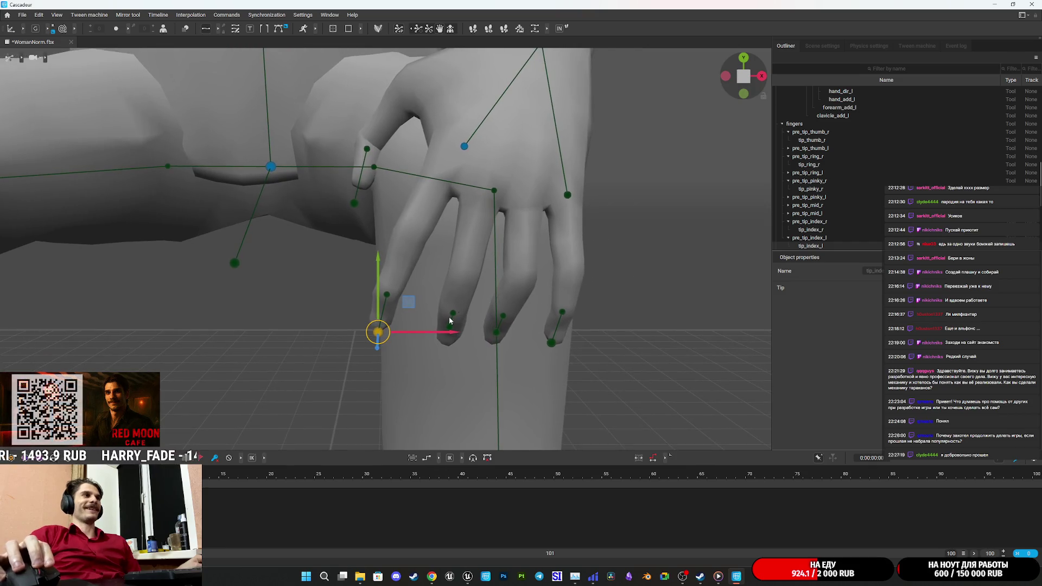
drag(427, 338, 478, 336)
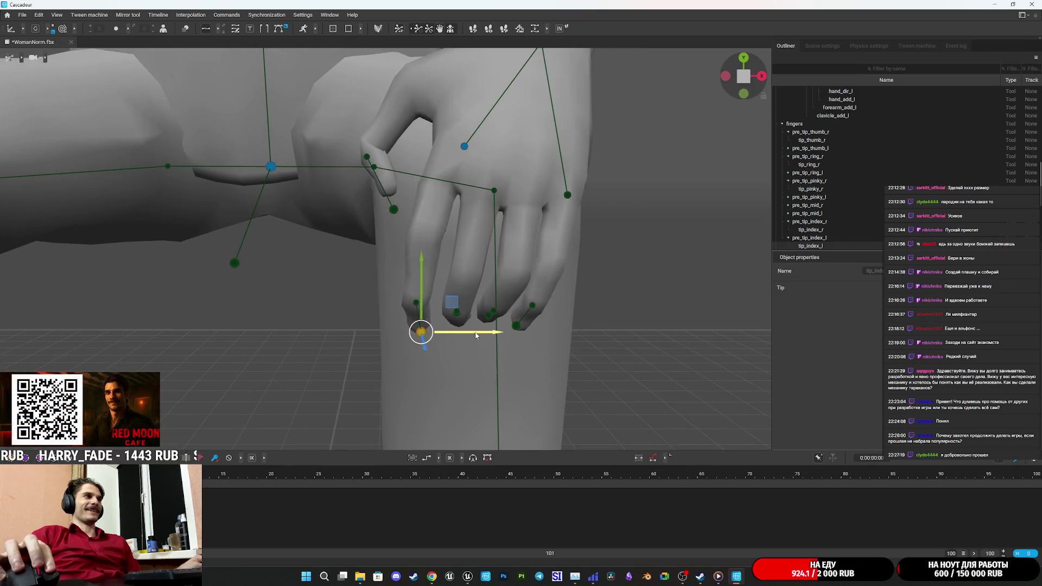
drag(415, 272, 415, 286)
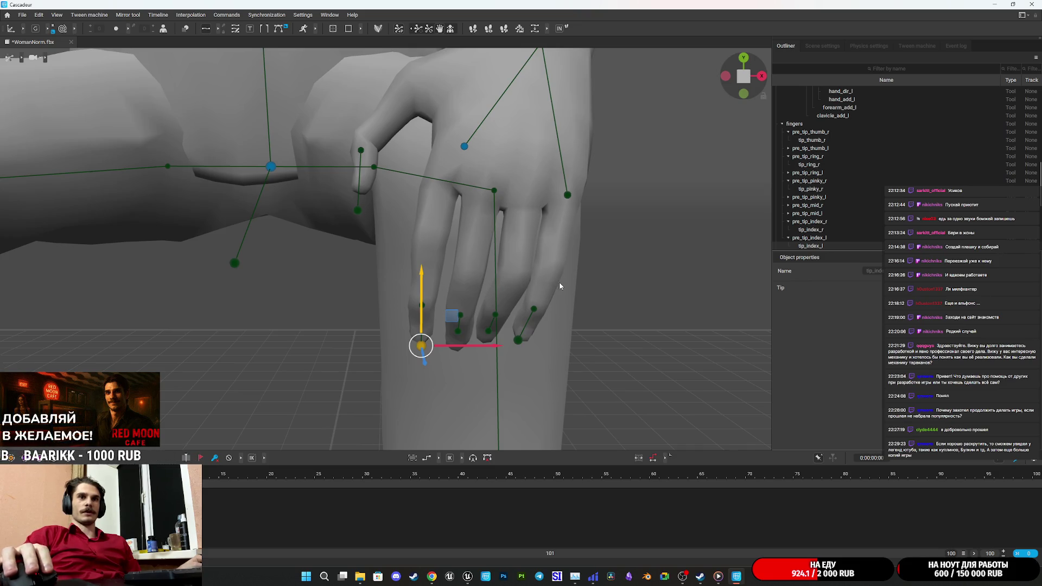
mouse_move(559, 282)
mouse_down()
mouse_move(599, 295)
mouse_move(554, 309)
mouse_move(707, 297)
mouse_move(740, 321)
mouse_move(676, 323)
mouse_move(385, 271)
mouse_move(393, 295)
mouse_move(440, 303)
mouse_move(506, 275)
mouse_move(456, 270)
mouse_move(588, 284)
mouse_move(496, 333)
mouse_move(440, 304)
mouse_move(580, 249)
mouse_move(696, 235)
mouse_move(705, 275)
mouse_up()
Select the left thumb tip and orbit out to see the whole seated figure
click(489, 268)
mouse_move(489, 269)
mouse_down()
mouse_move(530, 254)
mouse_move(477, 291)
mouse_move(582, 233)
mouse_move(493, 327)
mouse_move(478, 325)
mouse_move(522, 290)
mouse_move(580, 307)
mouse_move(433, 322)
mouse_move(280, 272)
mouse_up()
scroll(305, 250, down, 5)
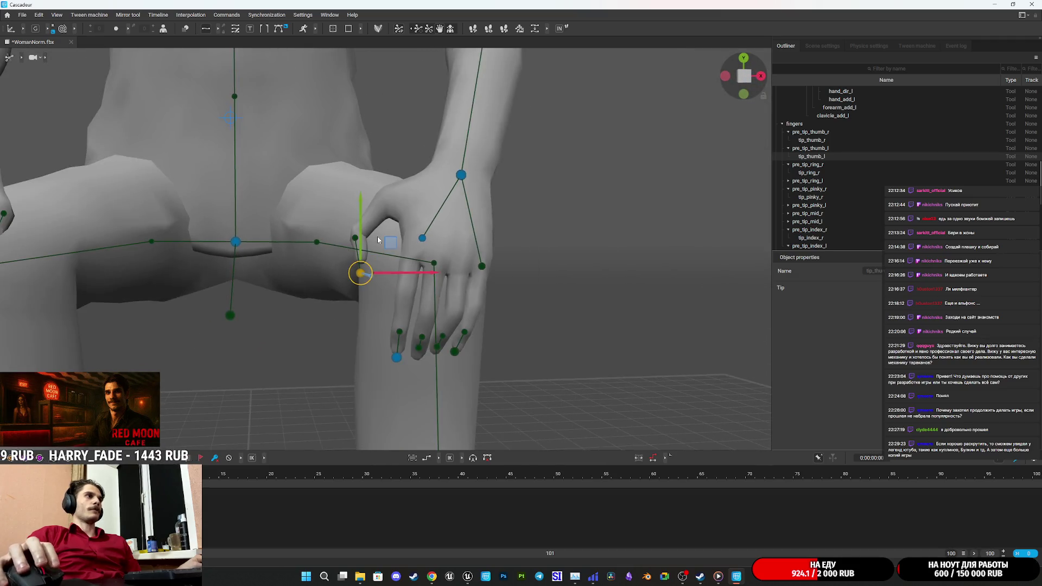
mouse_move(305, 249)
mouse_down()
mouse_move(205, 241)
mouse_move(209, 258)
mouse_up()
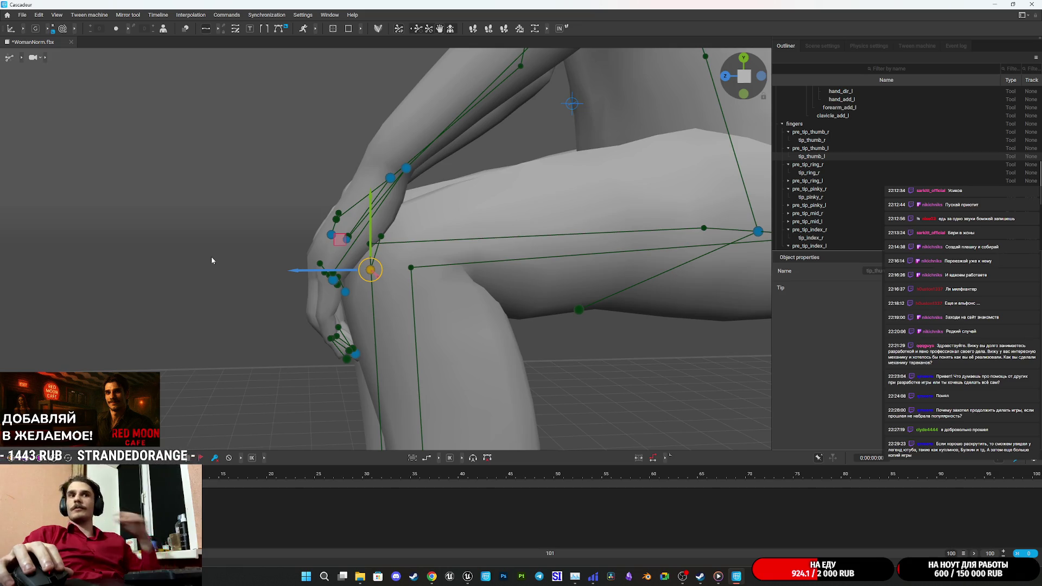
mouse_move(211, 261)
mouse_down()
mouse_move(591, 278)
mouse_move(461, 271)
mouse_move(422, 315)
mouse_move(403, 267)
mouse_move(409, 280)
mouse_move(460, 226)
mouse_move(611, 221)
mouse_move(286, 294)
mouse_move(483, 319)
mouse_up()
scroll(591, 277, down, 3)
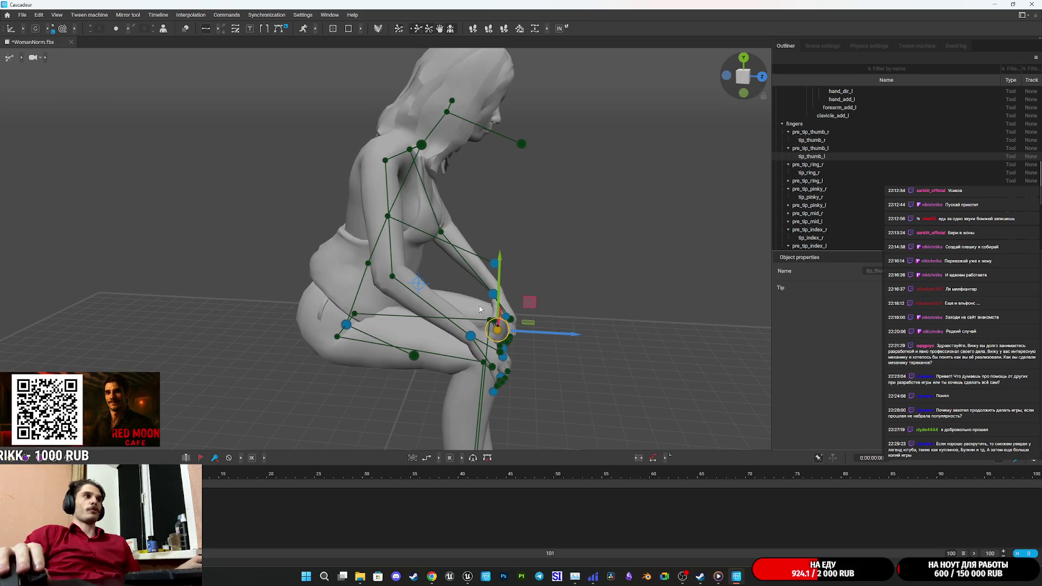
Zoom out and back in, then select the character's neck joint
scroll(480, 310, down, 3)
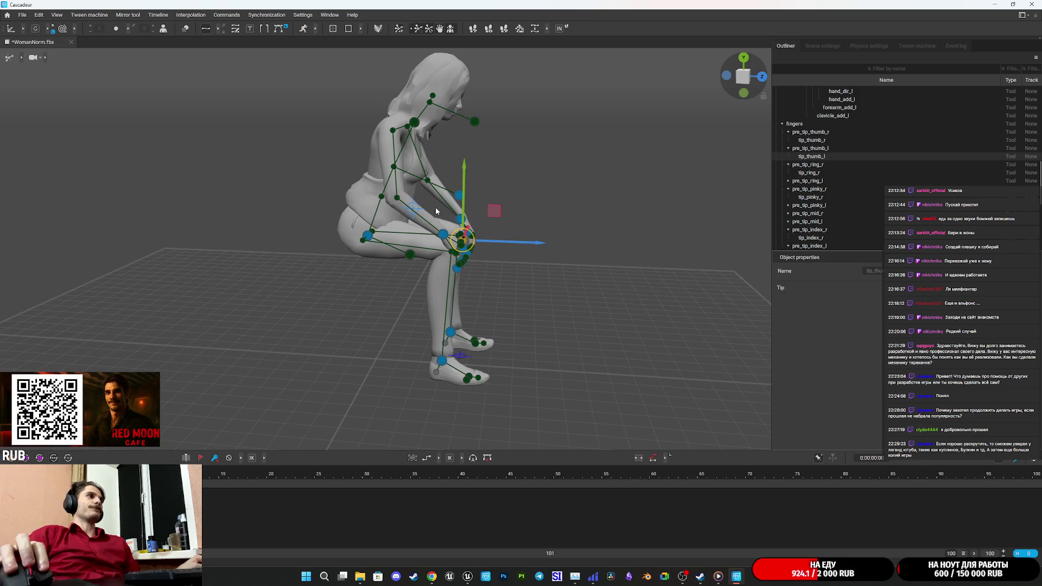
scroll(469, 265, up, 5)
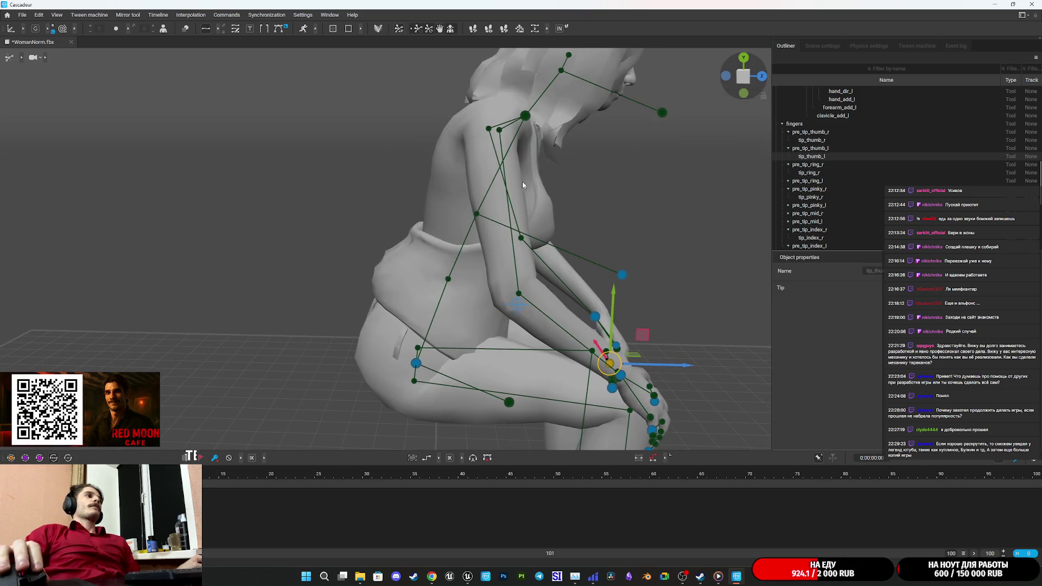
click(524, 117)
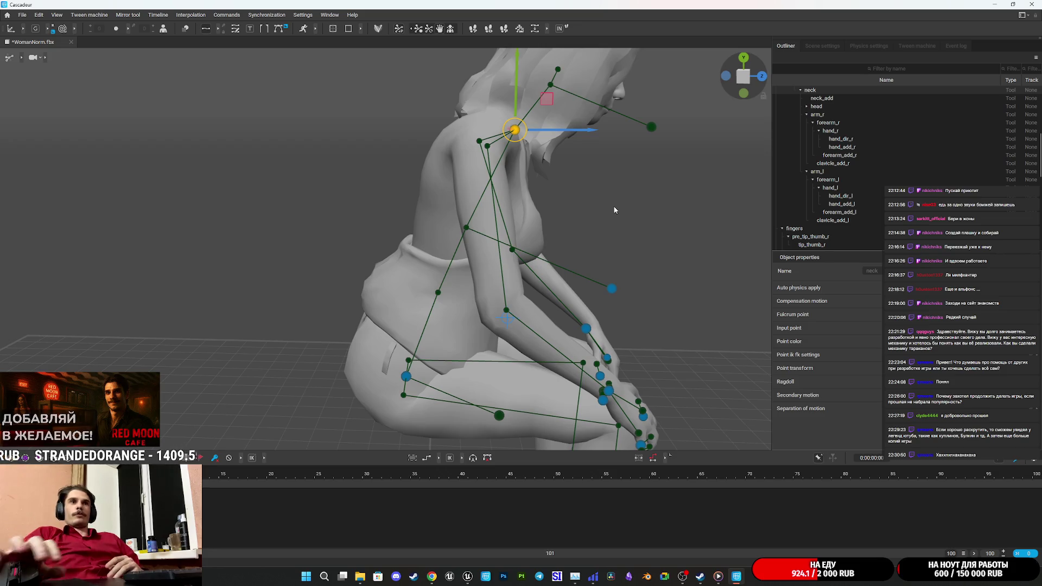
Shift the neck point along its X axis to adjust the lean, then view from above
scroll(628, 266, up, 3)
scroll(631, 265, down, 3)
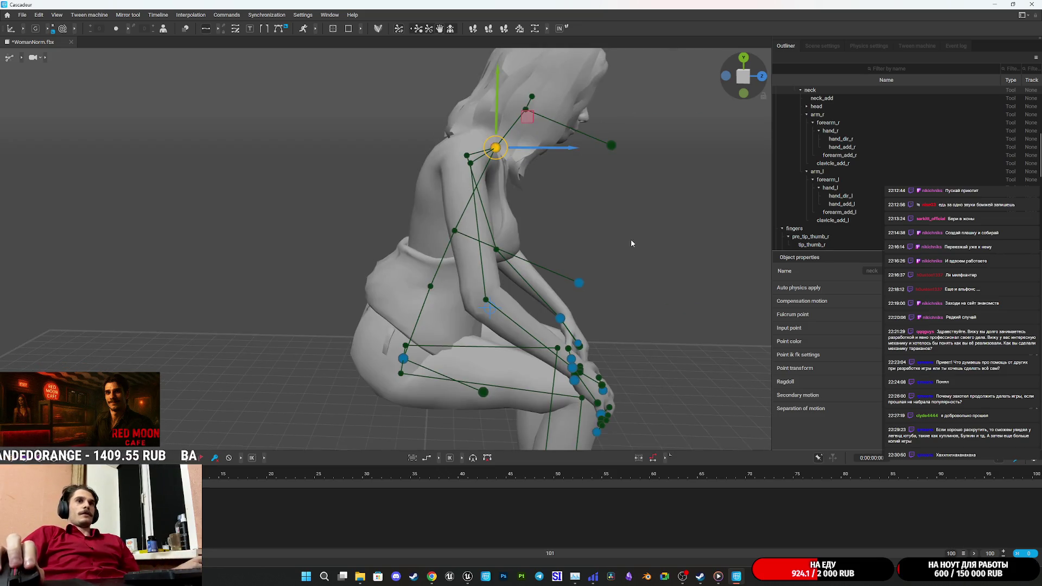
scroll(578, 269, up, 5)
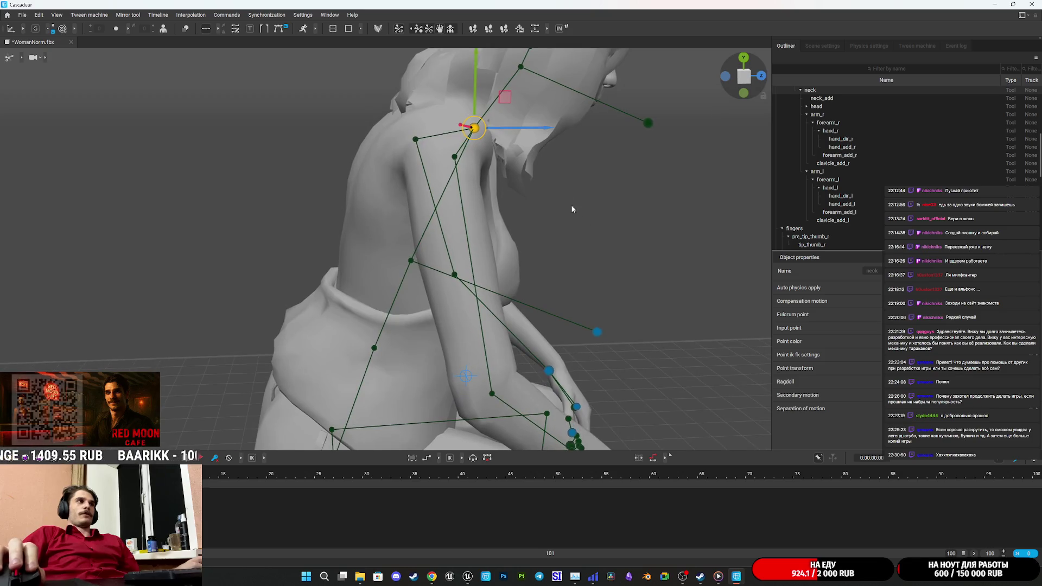
scroll(578, 217, down, 6)
scroll(542, 235, up, 2)
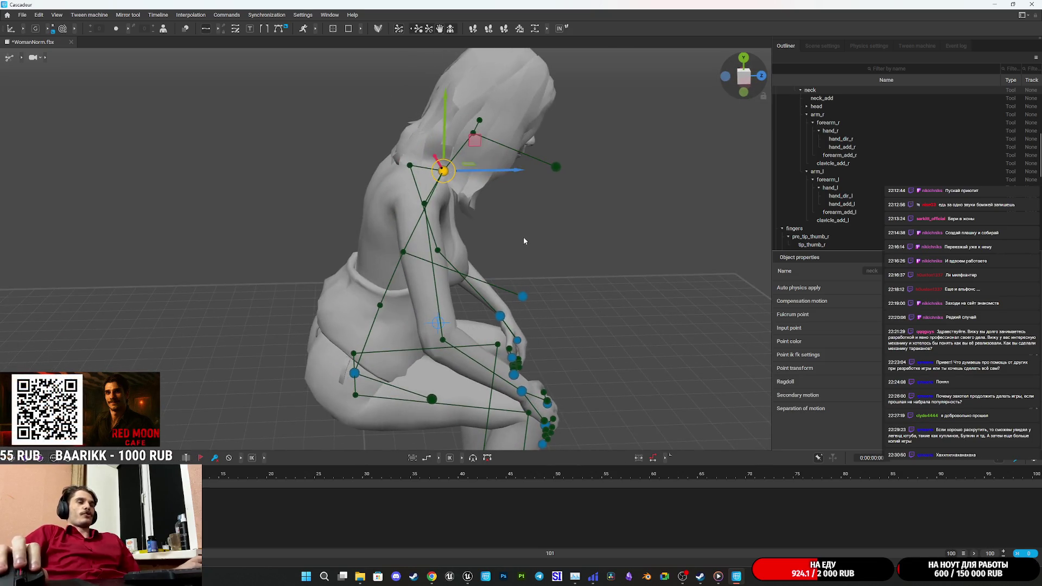
scroll(521, 213, up, 3)
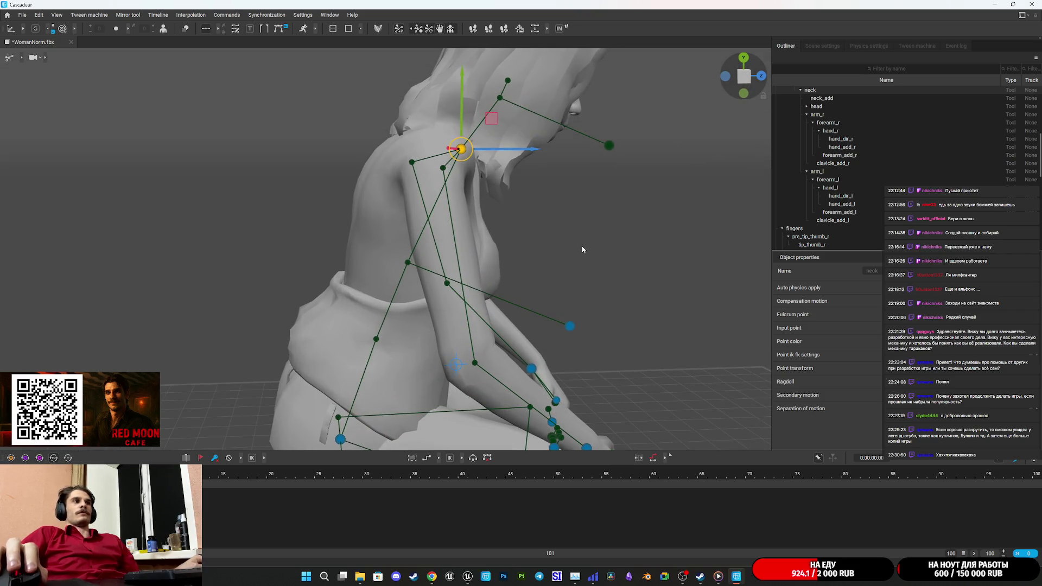
scroll(585, 250, down, 2)
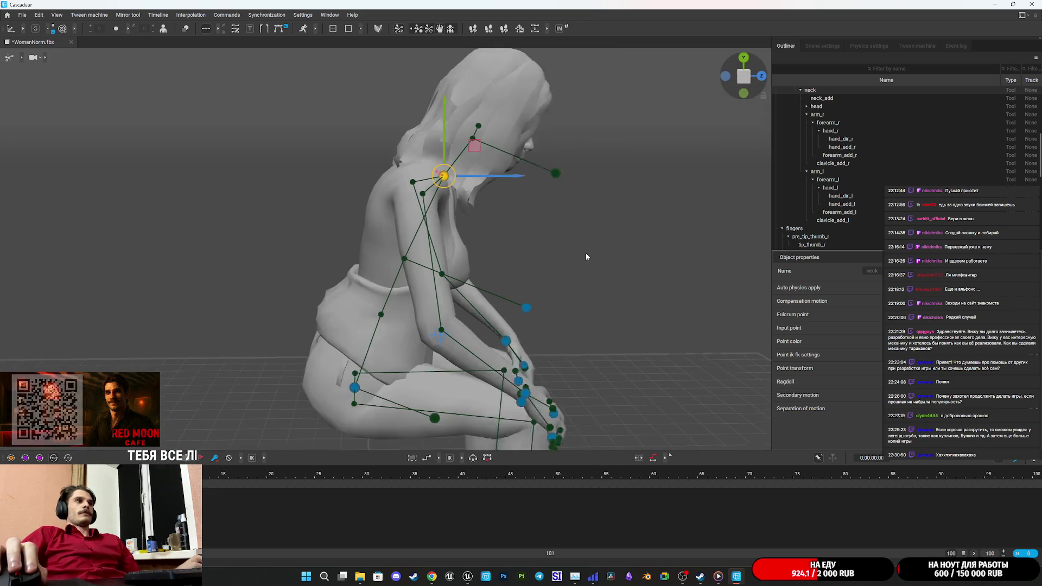
scroll(575, 260, down, 2)
scroll(580, 220, up, 3)
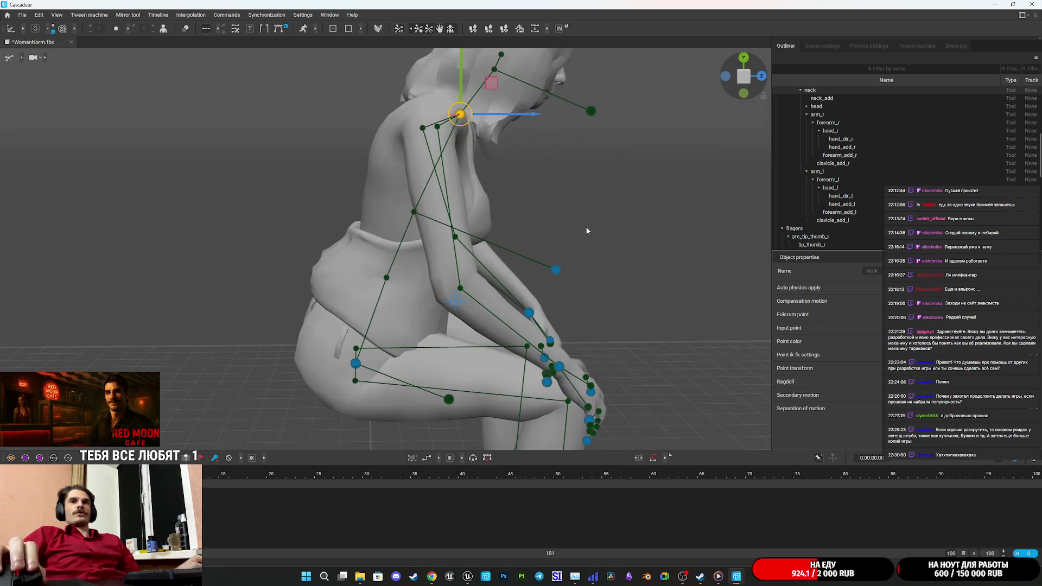
scroll(575, 216, down, 2)
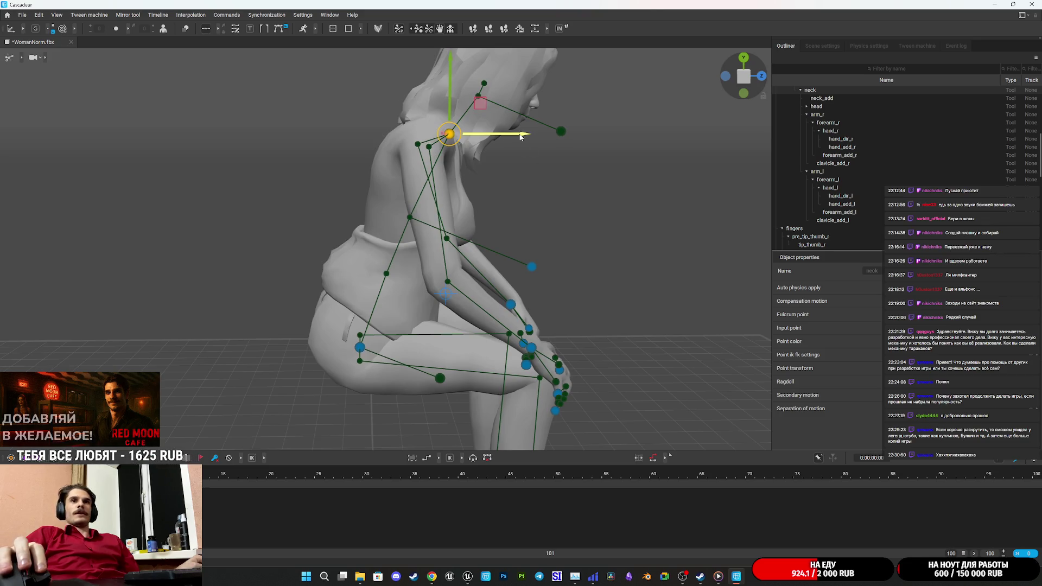
mouse_move(519, 137)
mouse_down()
mouse_move(494, 142)
mouse_move(504, 138)
mouse_up()
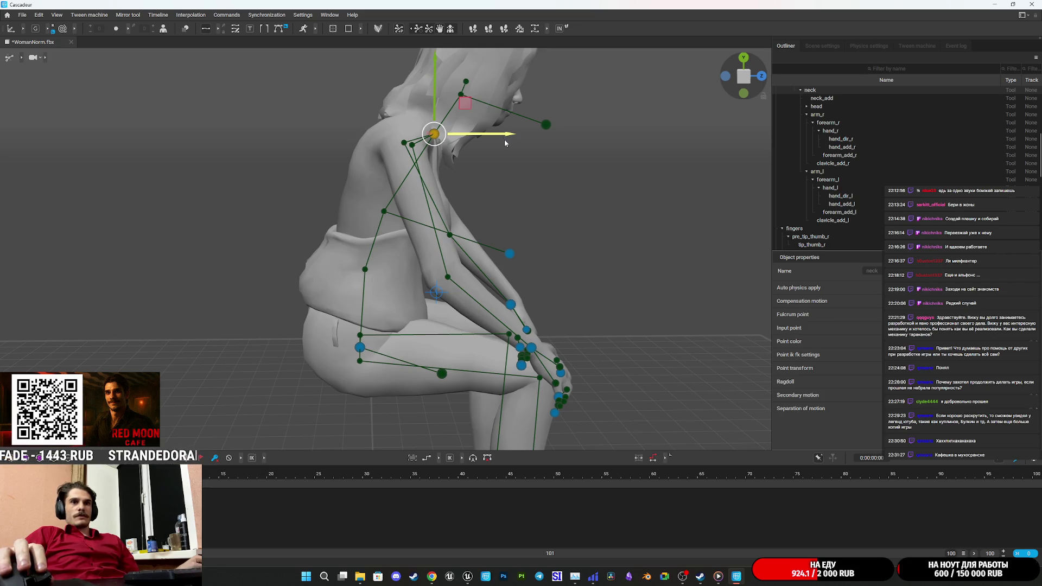
scroll(530, 190, up, 2)
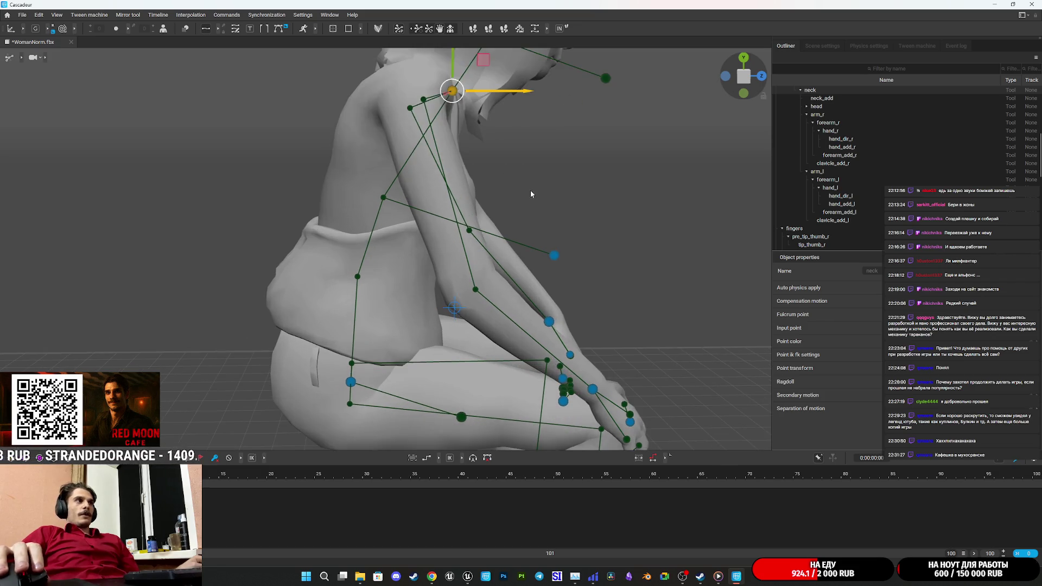
drag(572, 223, 344, 217)
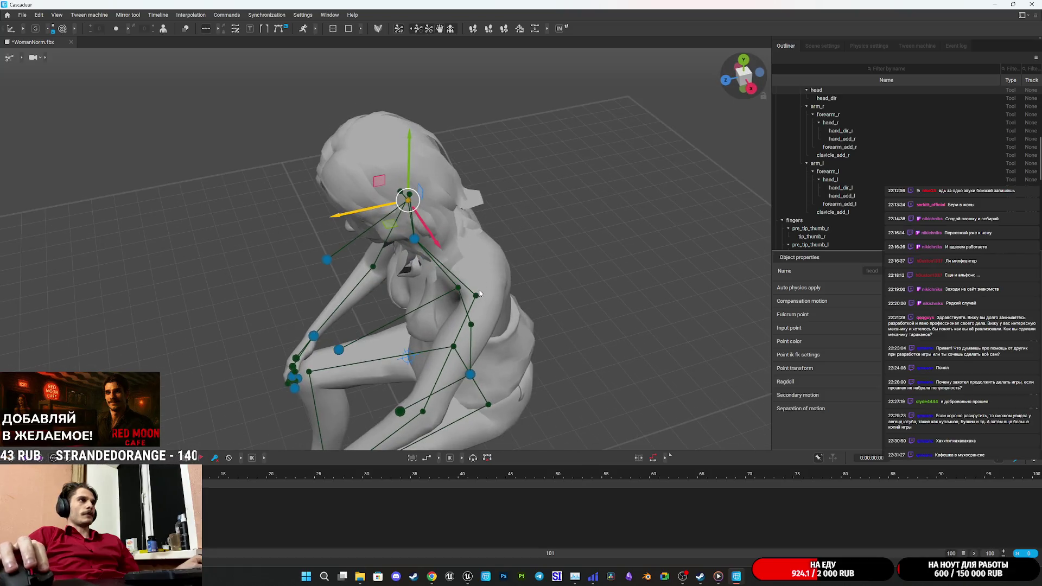
Deselect to view the pose from the front, then check the toilet and legs in Unreal
click(589, 289)
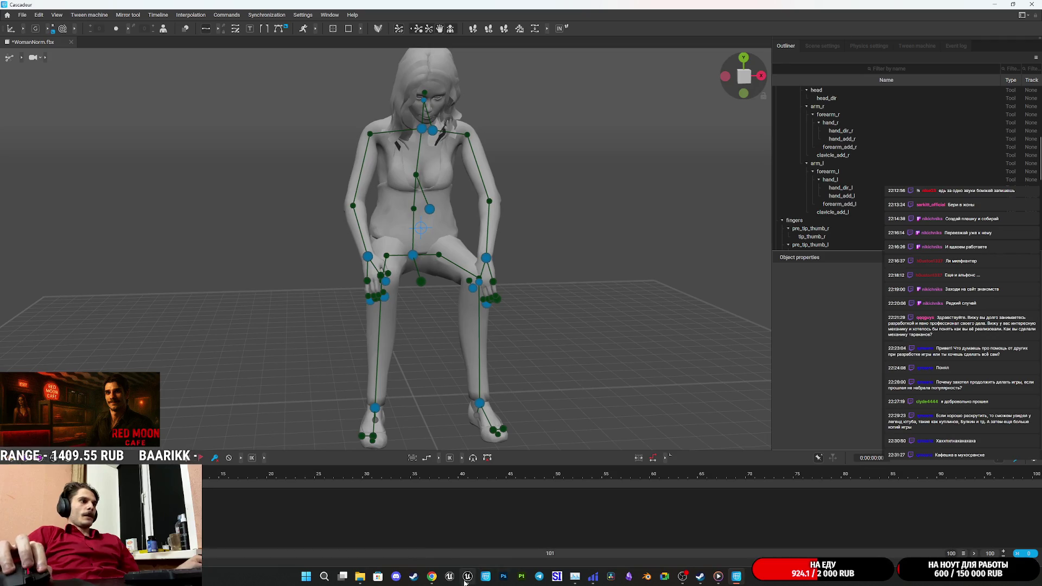
click(467, 576)
mouse_move(465, 342)
mouse_down()
mouse_move(465, 325)
mouse_move(465, 386)
mouse_move(465, 347)
mouse_move(402, 345)
mouse_move(402, 374)
mouse_move(401, 344)
mouse_move(380, 347)
mouse_move(380, 363)
mouse_move(380, 336)
mouse_move(402, 339)
mouse_move(402, 368)
mouse_move(380, 347)
mouse_move(390, 342)
mouse_move(402, 364)
mouse_move(380, 359)
mouse_up()
Inspect the woman's hand resting on her lap in Unreal, then return to Cascadeur
mouse_move(510, 309)
mouse_down()
mouse_move(536, 304)
mouse_move(489, 317)
mouse_up()
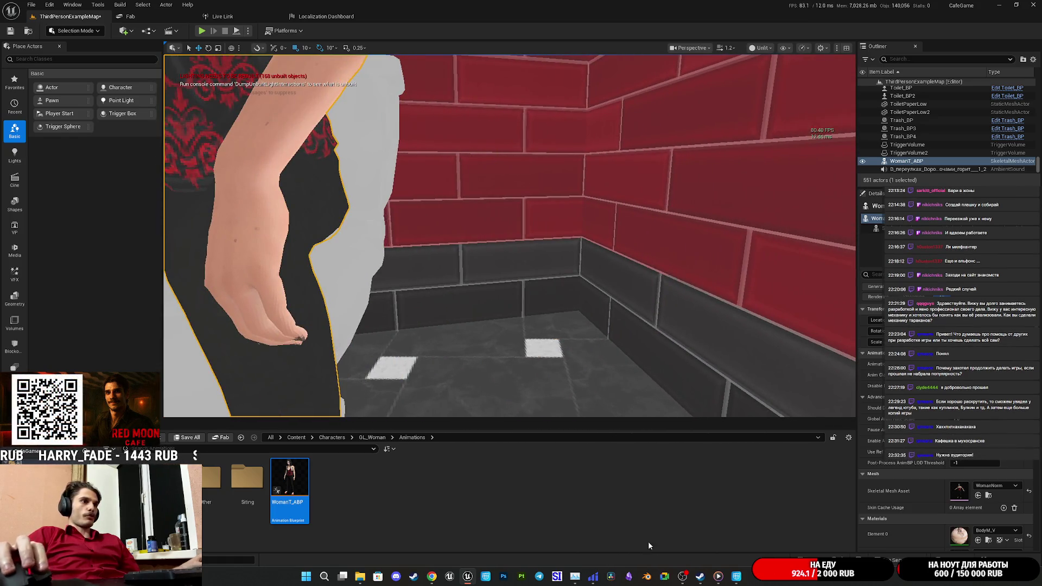
mouse_move(595, 582)
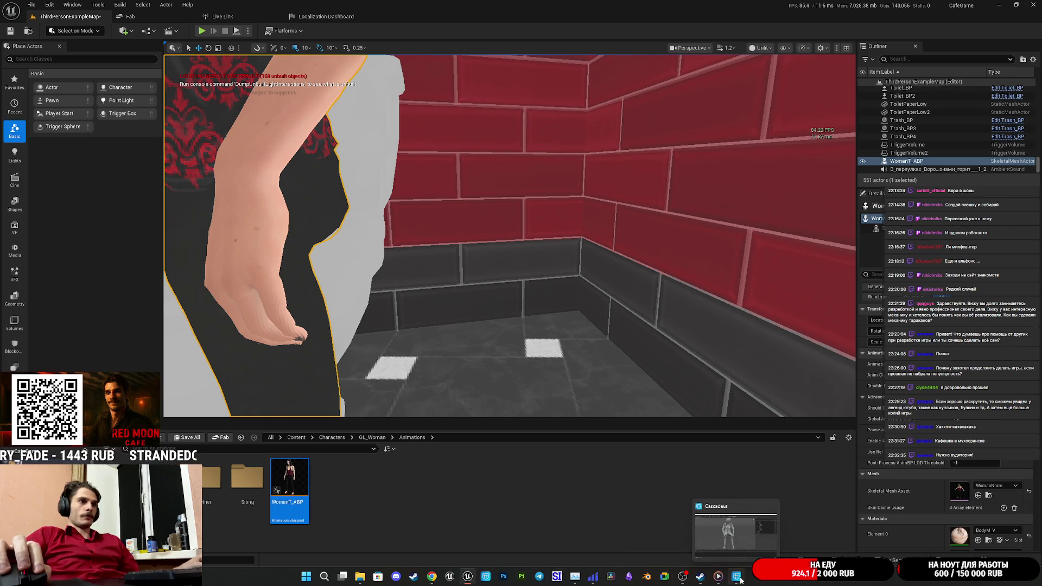
click(736, 577)
scroll(546, 329, up, 5)
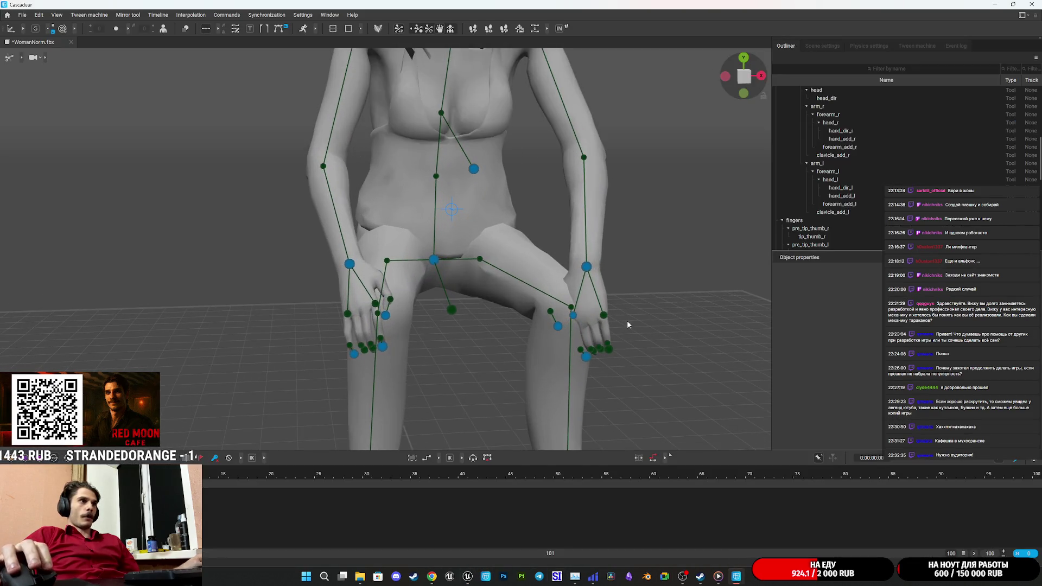
Move the hand_l and hand_add_l wrist controls, undo one attempt, and raise the left wrist so the fingers drape over the knee
click(586, 267)
mouse_move(660, 337)
mouse_down()
mouse_move(567, 350)
mouse_move(621, 384)
mouse_move(563, 375)
mouse_up()
scroll(543, 347, down, 3)
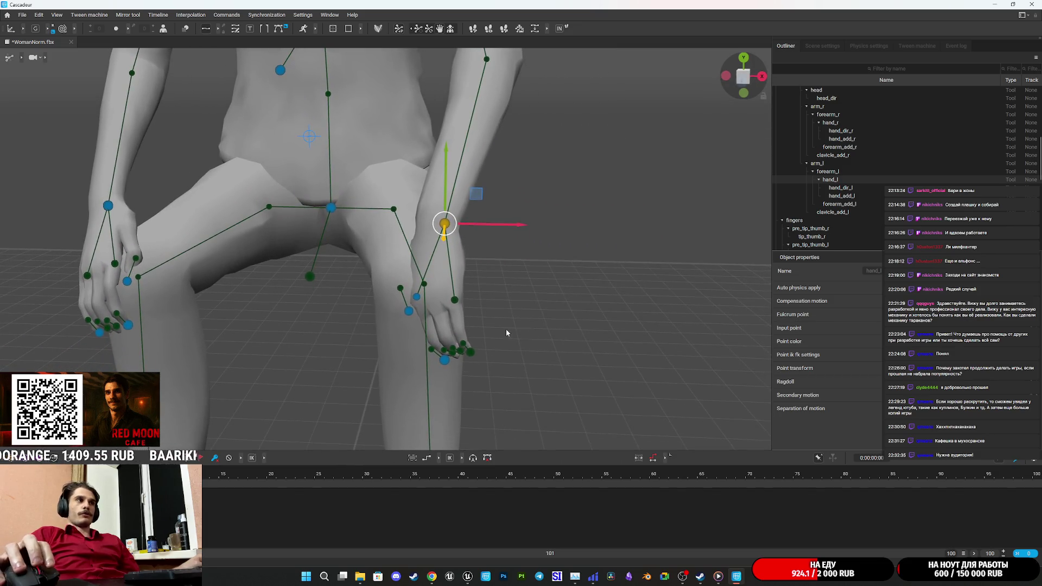
scroll(505, 330, up, 3)
click(420, 305)
drag(552, 350, 565, 356)
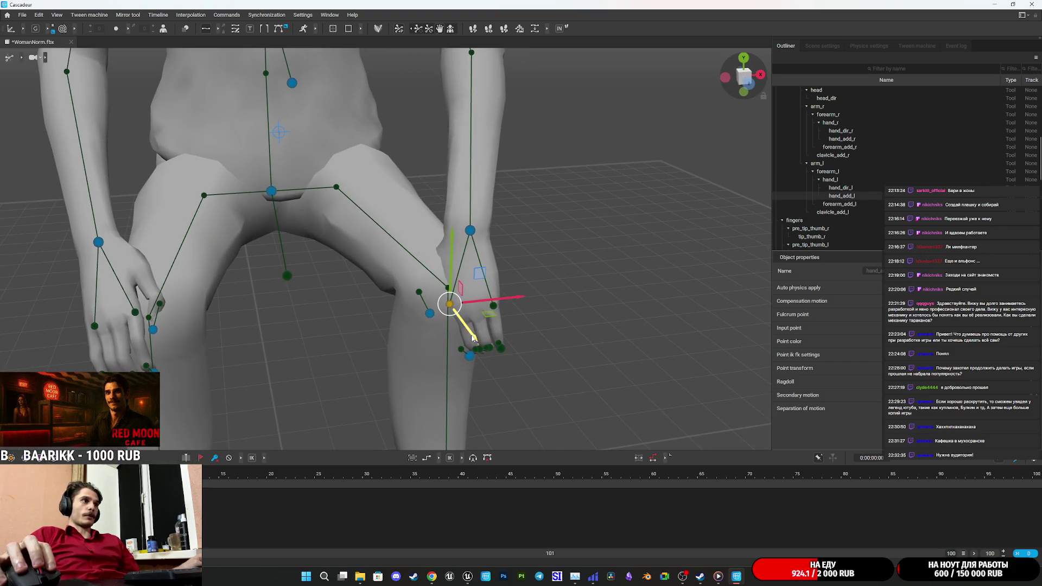
mouse_move(495, 349)
mouse_down()
mouse_move(672, 286)
mouse_move(647, 318)
mouse_move(588, 349)
mouse_move(419, 342)
mouse_move(553, 363)
mouse_move(600, 348)
mouse_move(607, 356)
mouse_up()
click(575, 255)
key(ctrl+z)
key(ctrl+z)
mouse_move(561, 255)
mouse_down()
mouse_move(584, 240)
mouse_move(581, 251)
mouse_move(635, 273)
mouse_move(507, 276)
mouse_move(184, 231)
mouse_move(431, 236)
mouse_move(405, 259)
mouse_move(552, 319)
mouse_move(492, 317)
mouse_up()
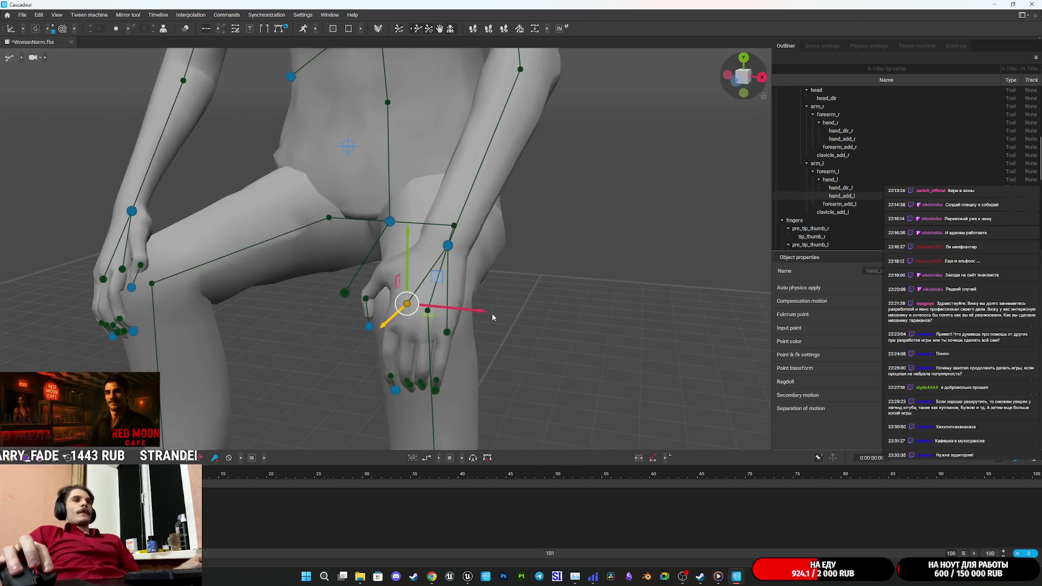
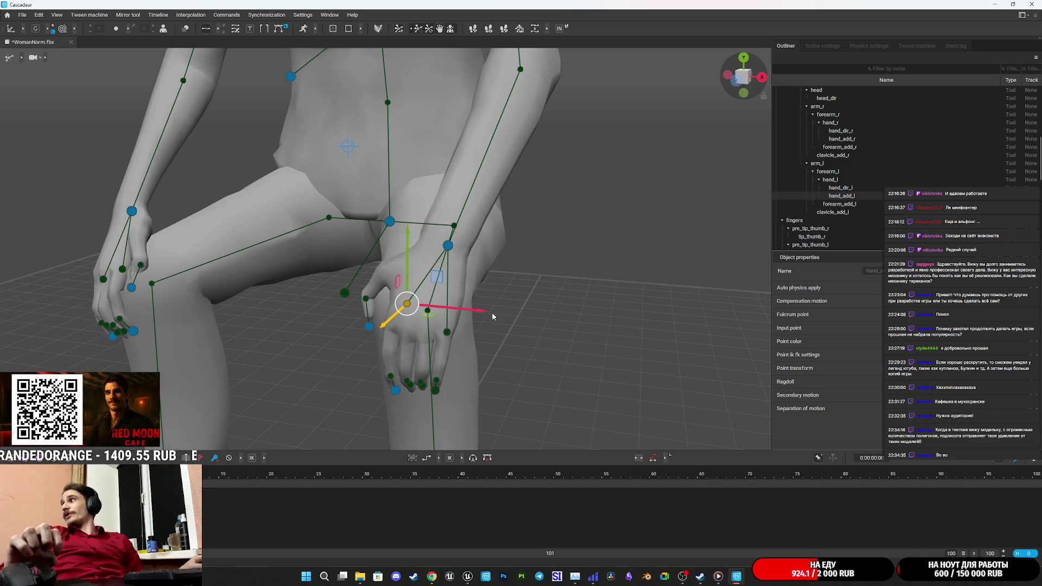
Orbit to a frontal view of the character, then open and cancel the save dialog
mouse_move(519, 337)
mouse_down()
mouse_move(561, 339)
mouse_move(554, 330)
mouse_move(608, 298)
mouse_move(678, 296)
mouse_move(705, 282)
mouse_up()
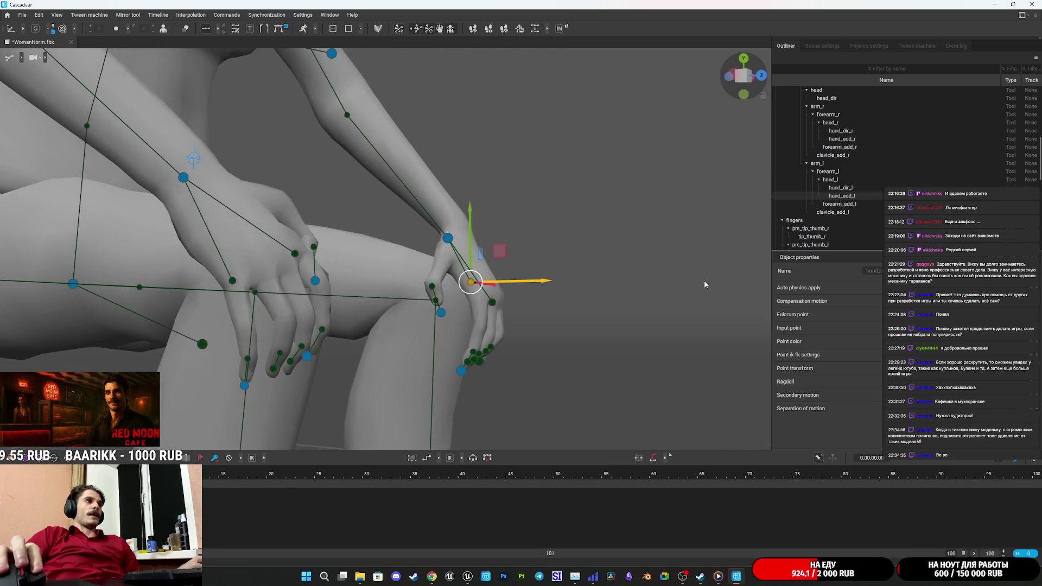
scroll(604, 317, up, 5)
scroll(615, 339, down, 5)
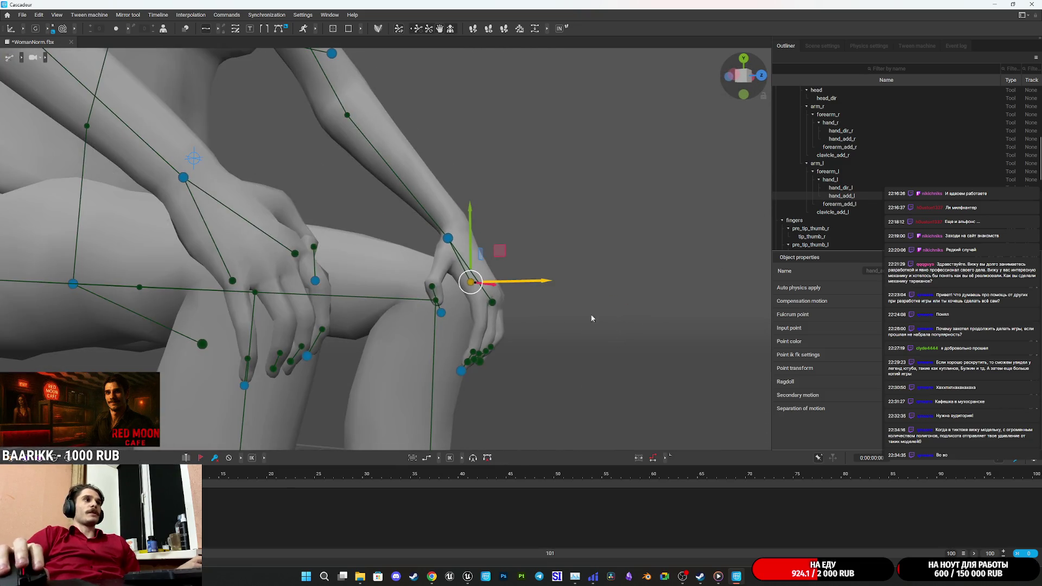
drag(598, 319, 464, 317)
key(ctrl+s)
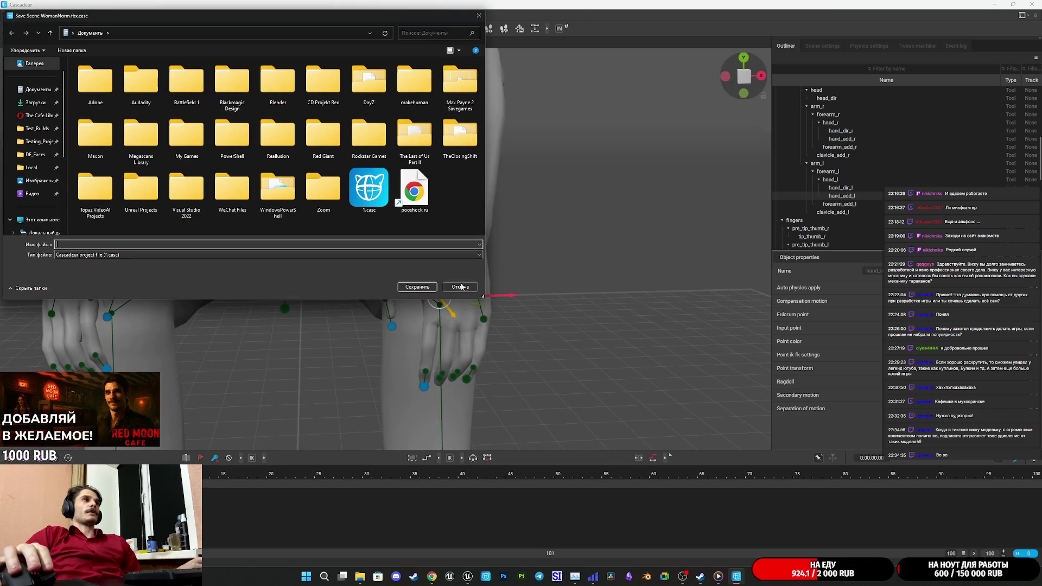
click(411, 285)
Orbit the view around to a front view of the seated character
mouse_move(582, 270)
mouse_down()
mouse_move(520, 255)
mouse_move(521, 340)
mouse_move(593, 282)
mouse_move(546, 279)
mouse_move(562, 337)
mouse_move(412, 330)
mouse_move(397, 343)
mouse_up()
scroll(520, 255, down, 3)
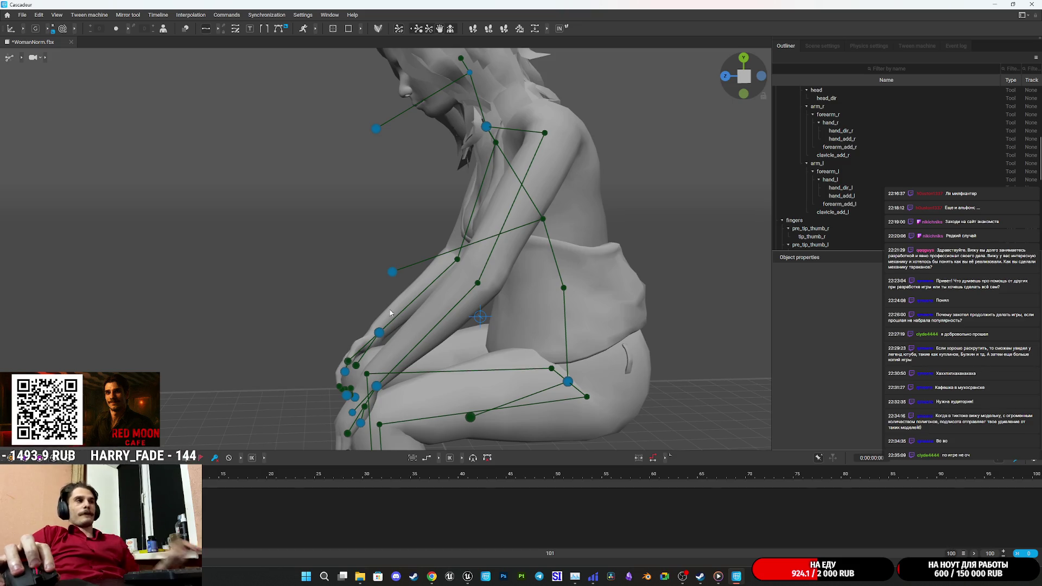
scroll(395, 288, up, 2)
scroll(395, 292, down, 2)
mouse_move(360, 243)
mouse_down()
mouse_move(437, 235)
mouse_move(571, 248)
mouse_move(484, 272)
mouse_move(592, 255)
mouse_up()
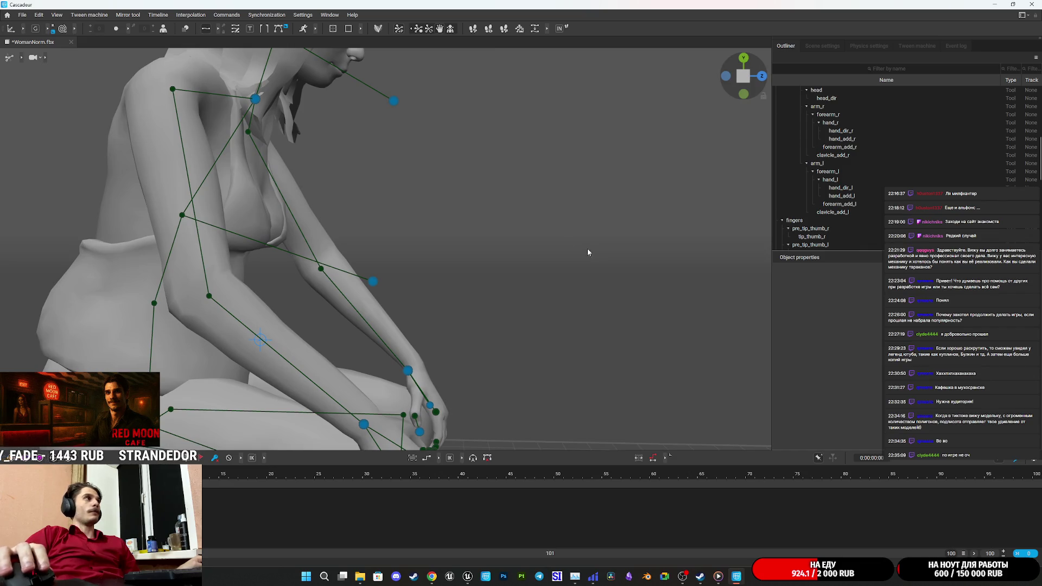
scroll(471, 258, down, 2)
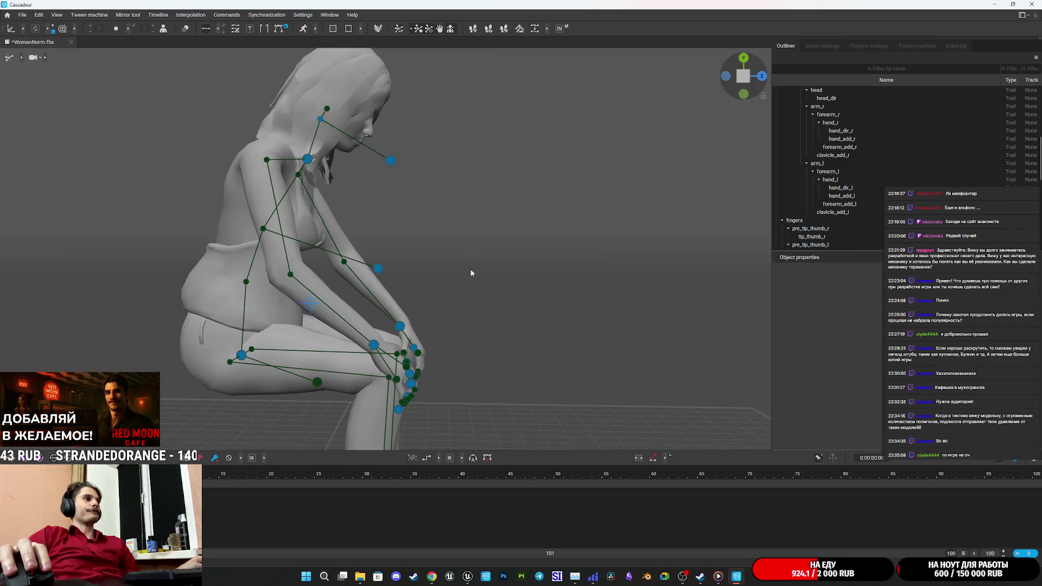
scroll(483, 290, down, 1)
Save the scene as 'WomanP' in The Cafe Library\Asset\Characters\NG_Char\Woman\ForCascadeur
key(ctrl+s)
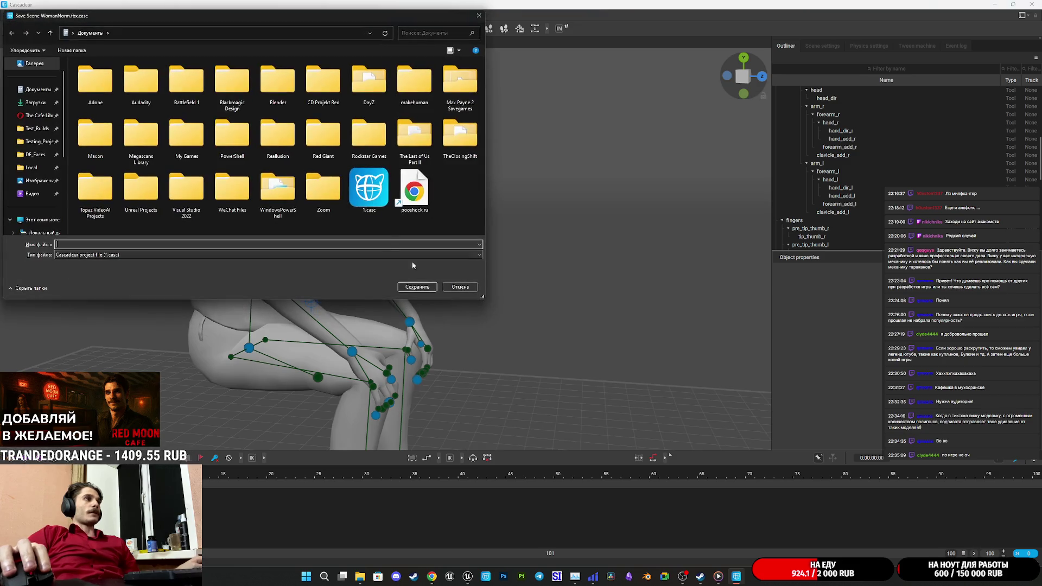
click(39, 115)
double_click(102, 75)
double_click(104, 76)
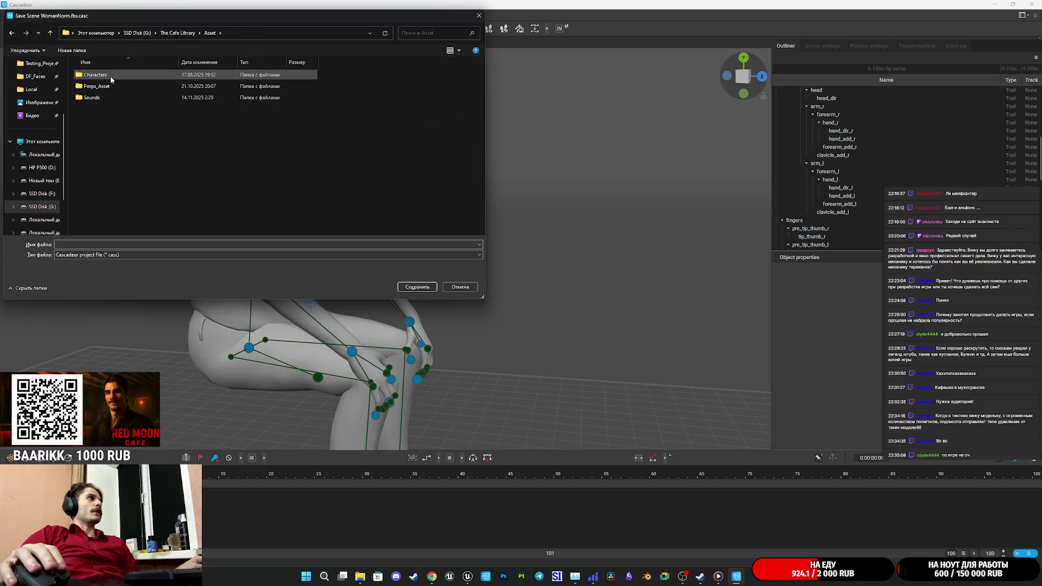
double_click(110, 76)
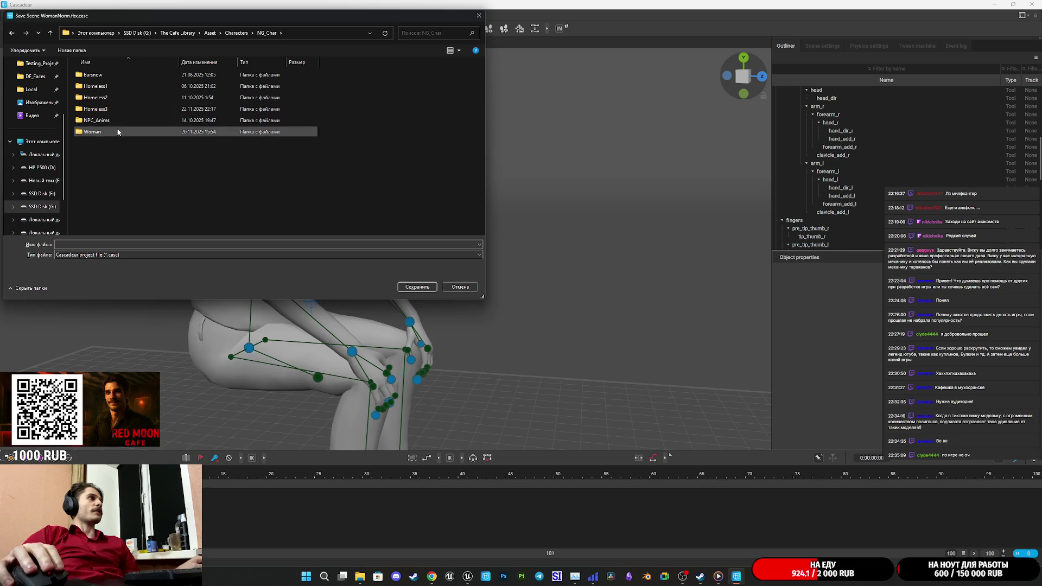
double_click(108, 133)
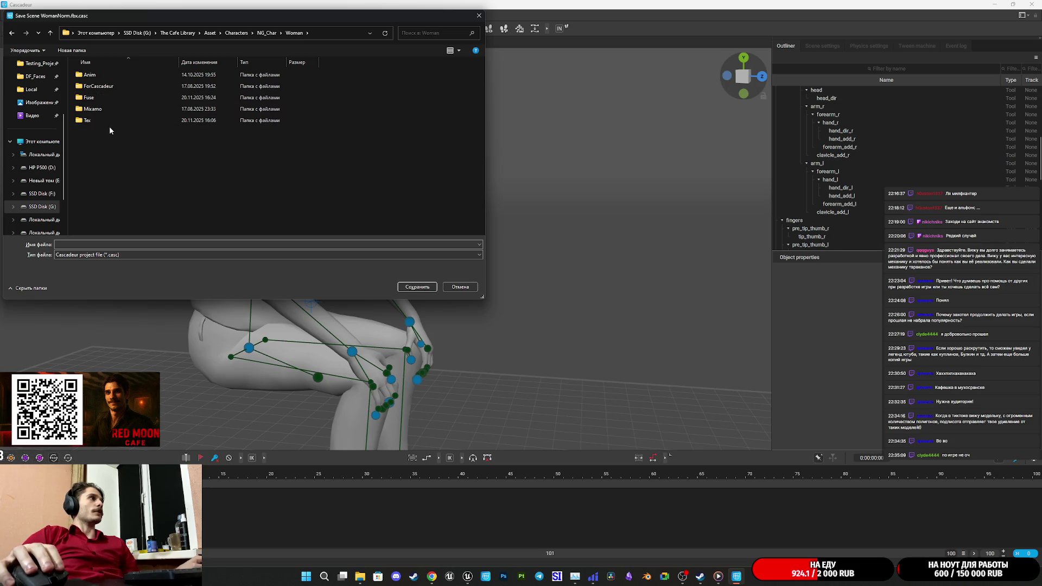
double_click(128, 87)
click(104, 243)
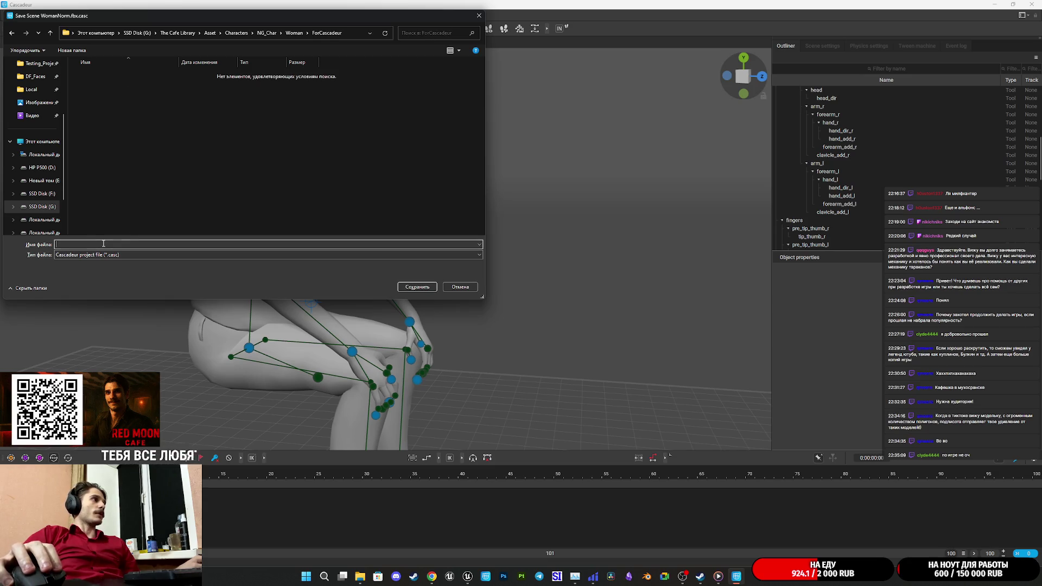
text(Woman)
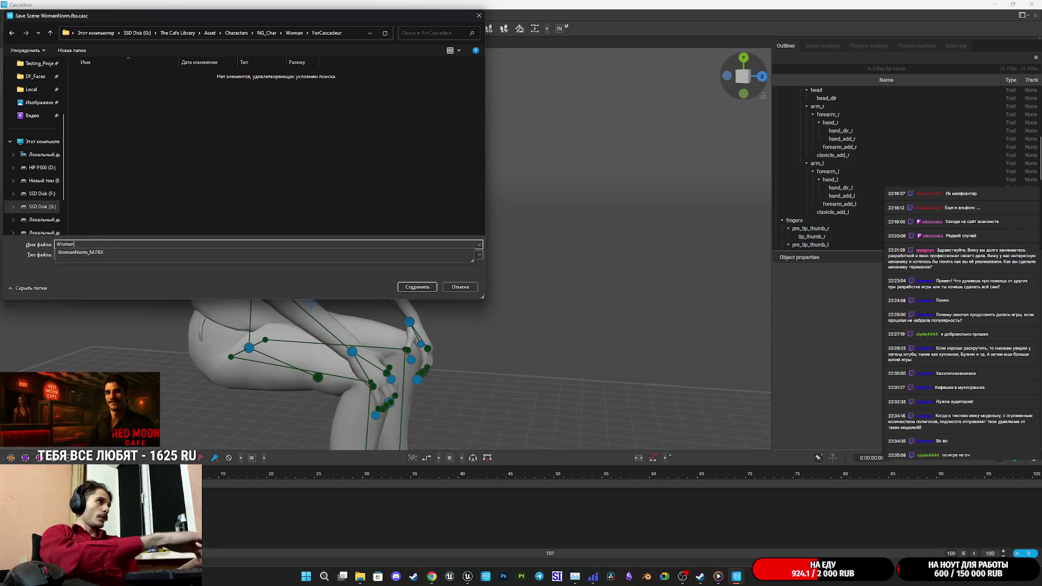
text(P)
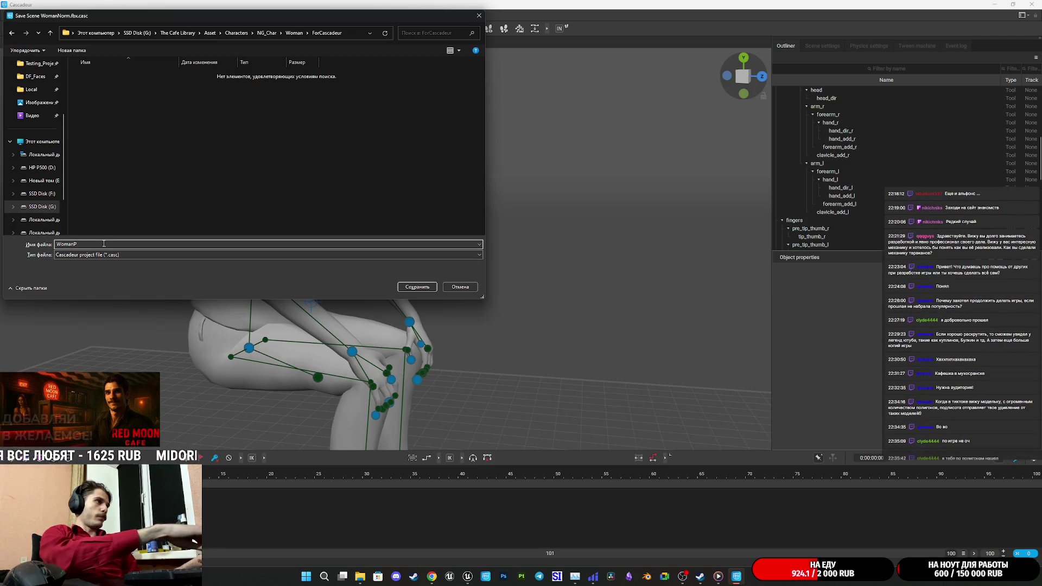
click(417, 287)
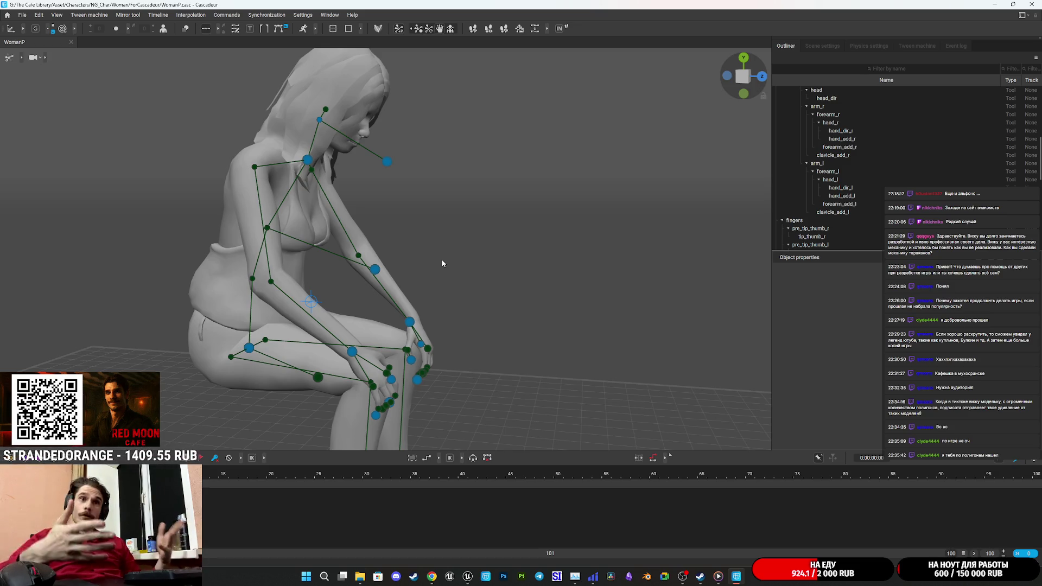
scroll(447, 275, up, 3)
mouse_move(525, 356)
mouse_down()
mouse_move(438, 338)
mouse_move(487, 283)
mouse_up()
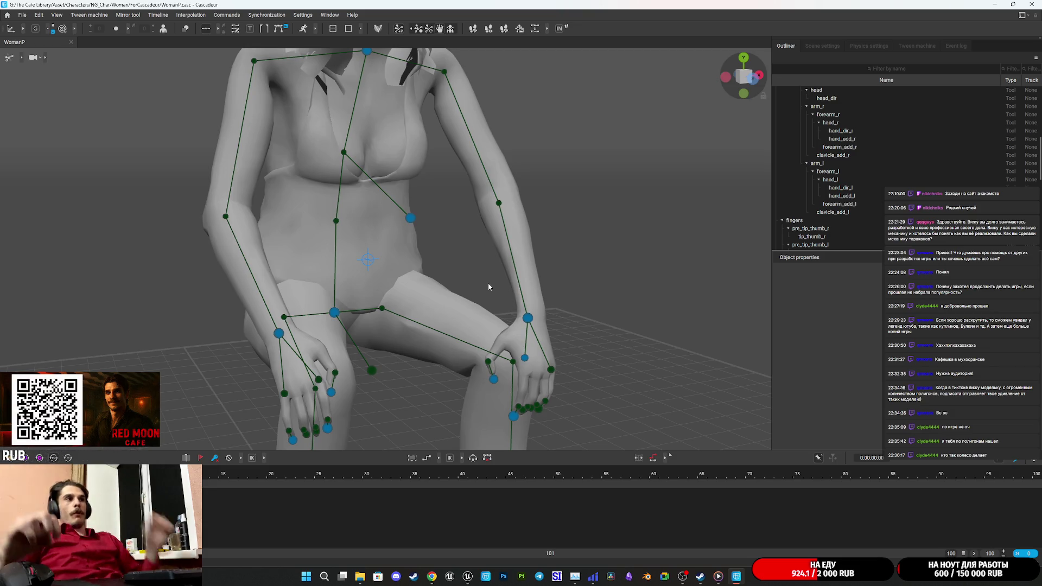
scroll(580, 336, up, 2)
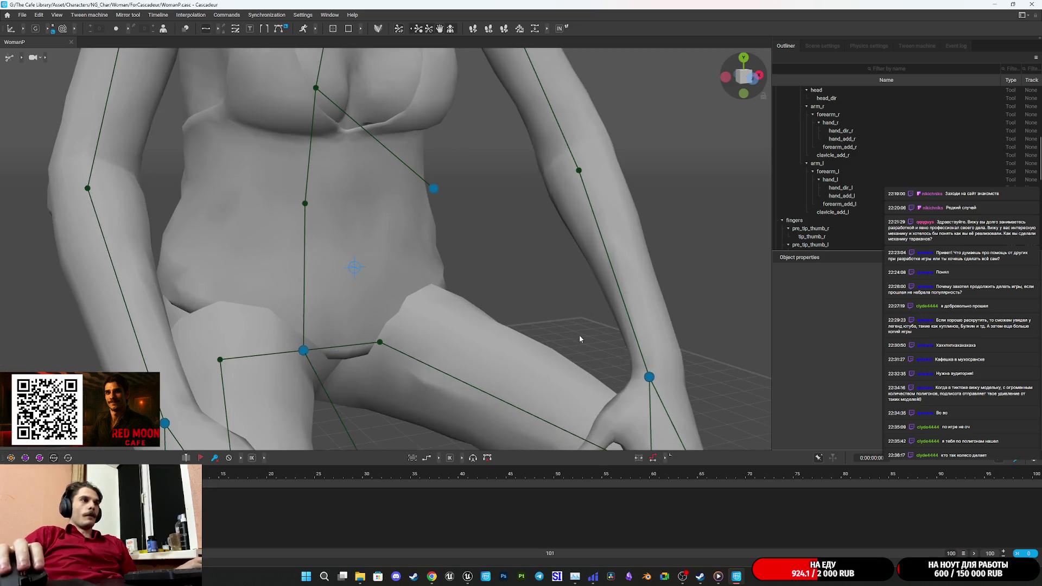
scroll(579, 339, down, 3)
drag(576, 333, 515, 304)
scroll(509, 300, up, 3)
key(KP_1)
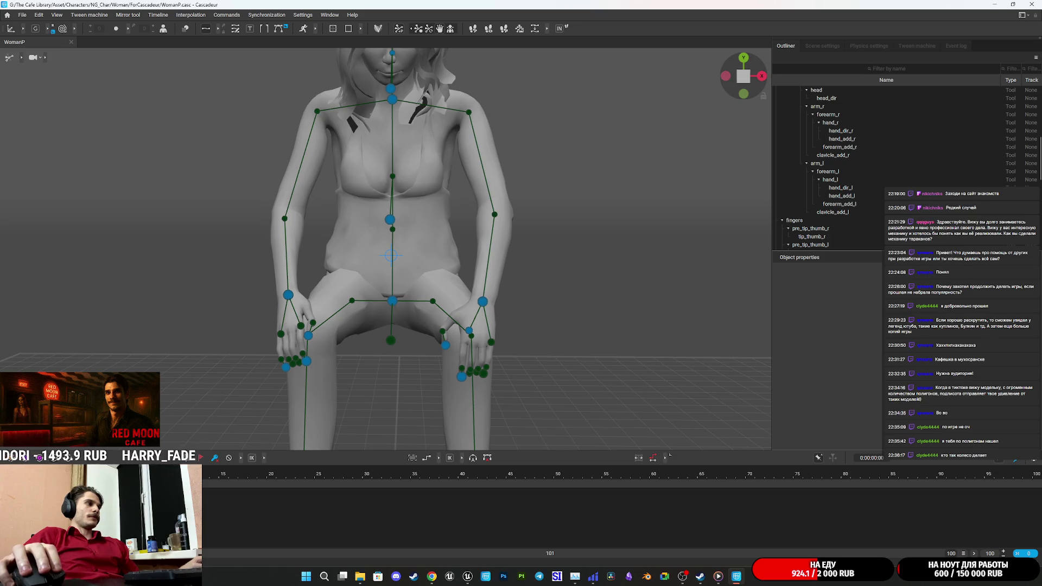
Move the pose key to frame 30 and jump to that frame
drag(317, 497, 367, 493)
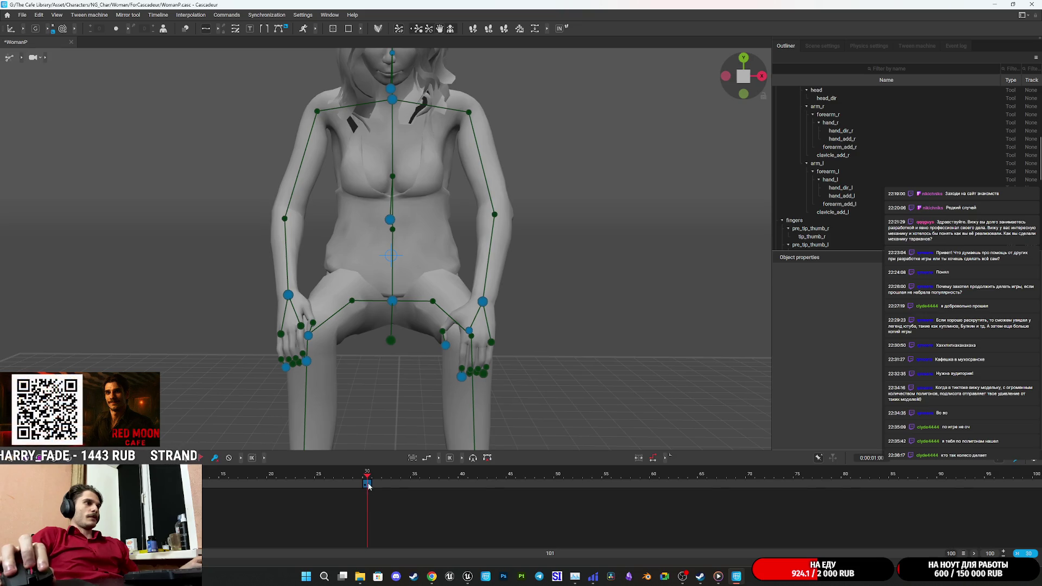
click(338, 478)
click(367, 475)
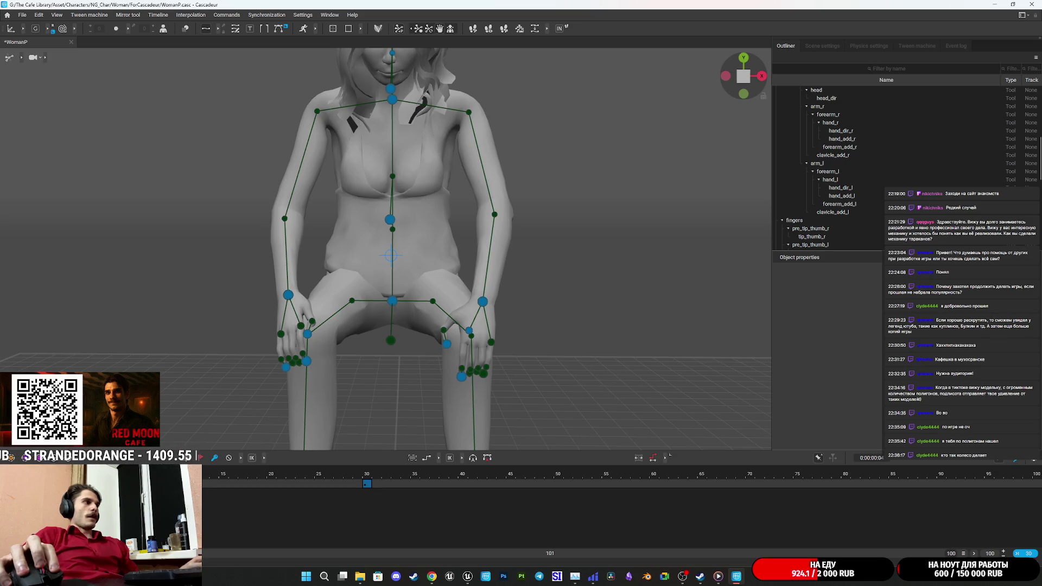
Select the neck point and shift the neck and upper body slightly left
drag(402, 234, 421, 271)
mouse_move(388, 270)
mouse_down()
mouse_move(431, 310)
mouse_move(403, 300)
mouse_move(434, 317)
mouse_move(509, 328)
mouse_move(471, 295)
mouse_up()
scroll(433, 317, up, 2)
click(414, 281)
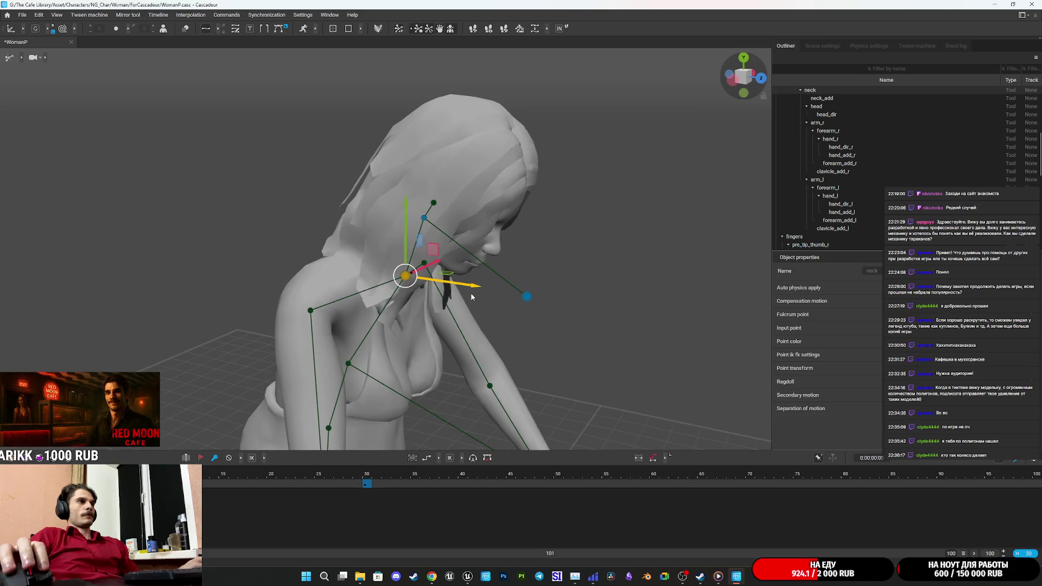
scroll(525, 389, down, 3)
mouse_move(524, 389)
mouse_down()
mouse_move(526, 295)
mouse_move(517, 307)
mouse_move(477, 302)
mouse_move(491, 301)
mouse_move(503, 320)
mouse_move(526, 293)
mouse_move(274, 252)
mouse_move(255, 237)
mouse_move(315, 230)
mouse_move(343, 246)
mouse_up()
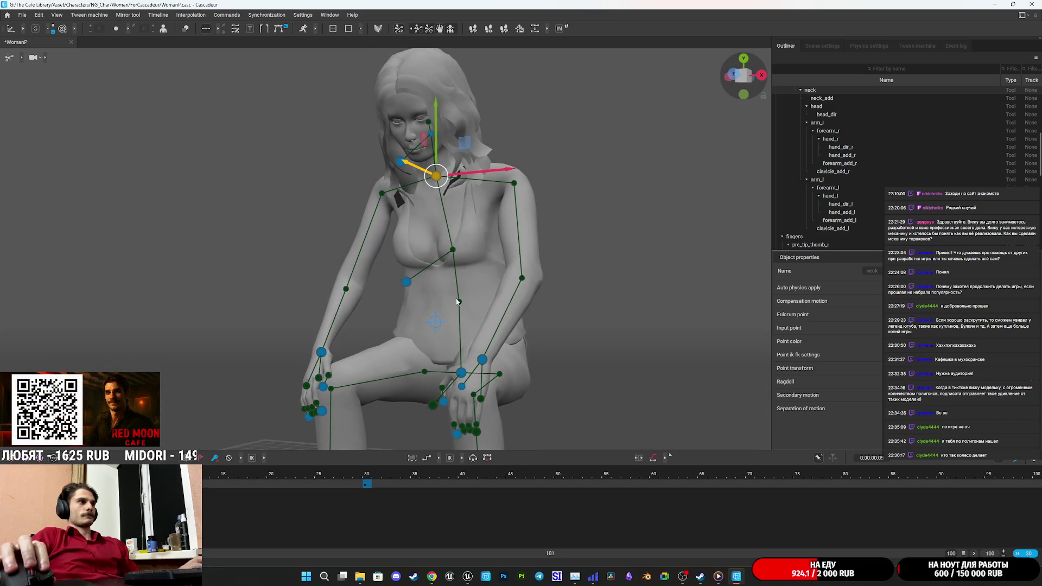
mouse_move(462, 239)
mouse_down()
mouse_move(334, 281)
mouse_move(299, 220)
mouse_up()
mouse_move(396, 219)
mouse_down()
mouse_move(386, 217)
mouse_move(399, 402)
mouse_move(334, 411)
mouse_up()
Raise the left hand and arm, then raise the right hand
click(290, 402)
mouse_move(290, 352)
mouse_down()
mouse_move(290, 314)
mouse_move(394, 384)
mouse_up()
click(218, 392)
mouse_move(219, 336)
mouse_down()
mouse_move(222, 312)
mouse_move(312, 363)
mouse_up()
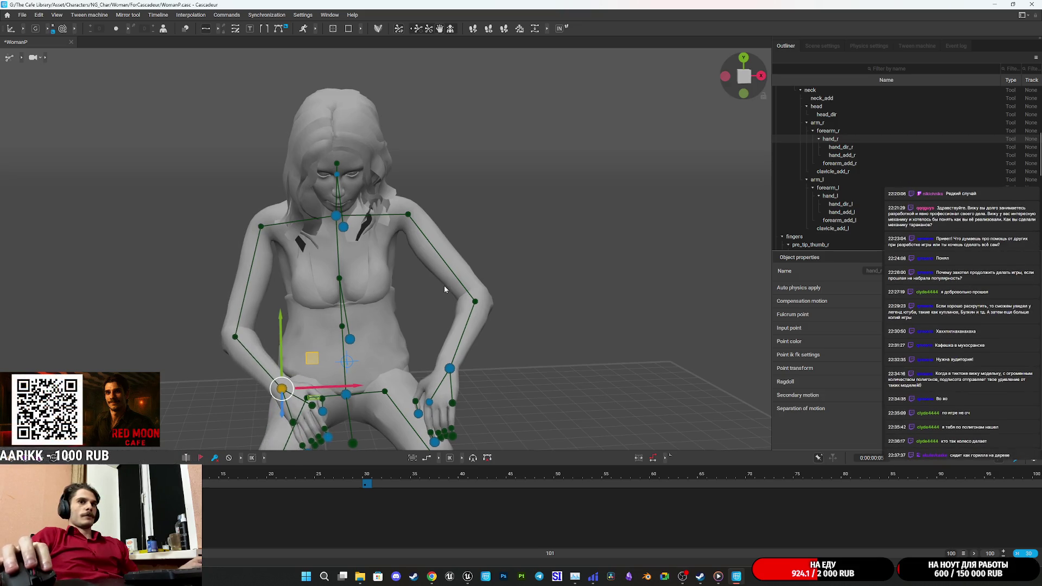
Tilt and turn the character's head with the head direction controller
mouse_move(477, 281)
mouse_down()
mouse_move(428, 276)
mouse_move(459, 254)
mouse_up()
scroll(327, 237, up, 3)
click(273, 247)
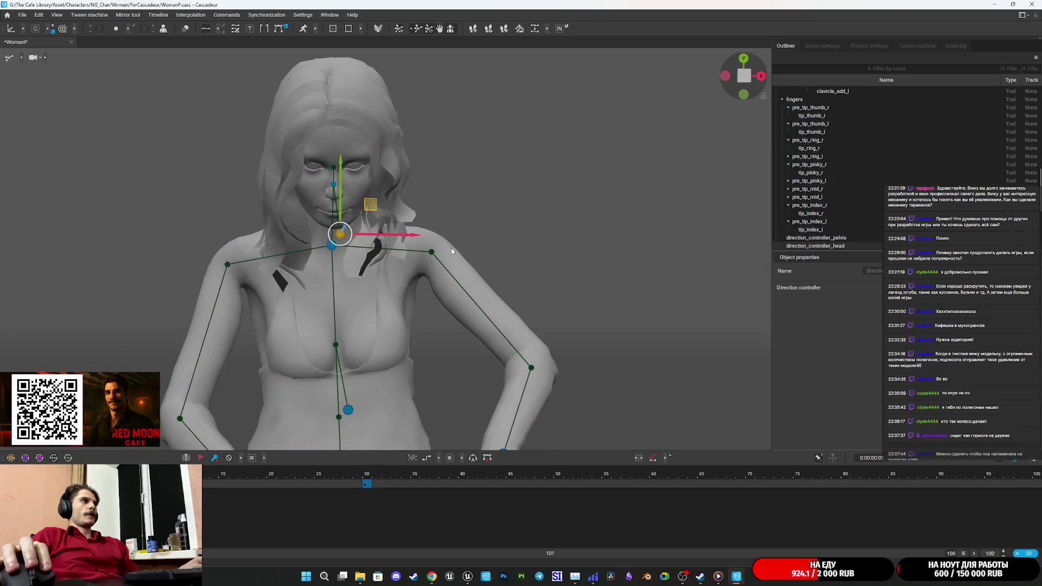
mouse_move(375, 210)
mouse_down()
mouse_move(319, 146)
mouse_move(346, 155)
mouse_move(335, 159)
mouse_up()
mouse_move(394, 173)
mouse_down()
mouse_move(426, 197)
mouse_move(425, 213)
mouse_move(437, 203)
mouse_move(416, 181)
mouse_up()
click(366, 179)
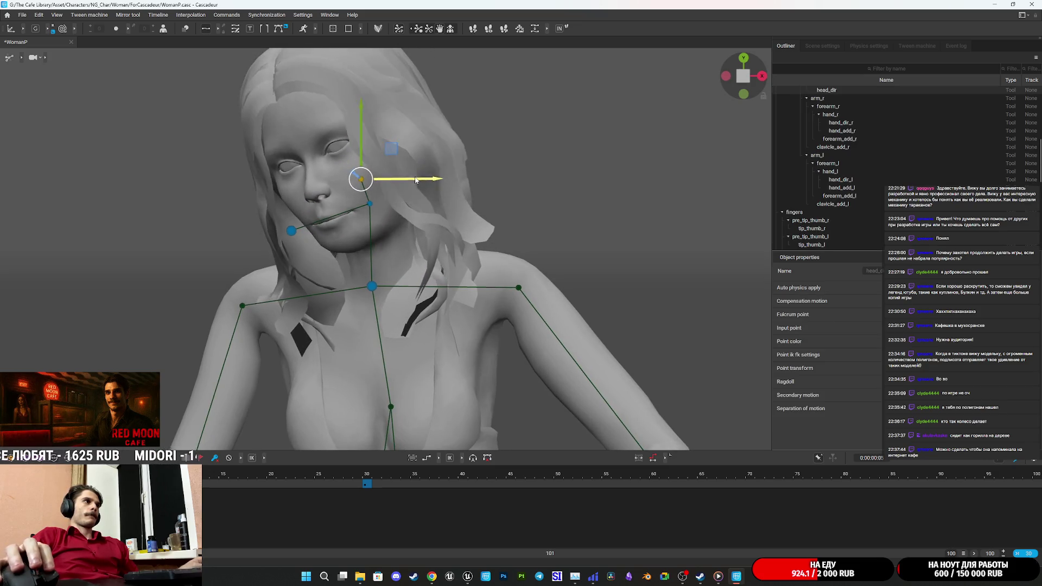
click(292, 232)
drag(292, 232, 292, 200)
scroll(411, 251, down, 3)
mouse_move(411, 250)
mouse_down()
mouse_move(295, 264)
mouse_move(444, 251)
mouse_up()
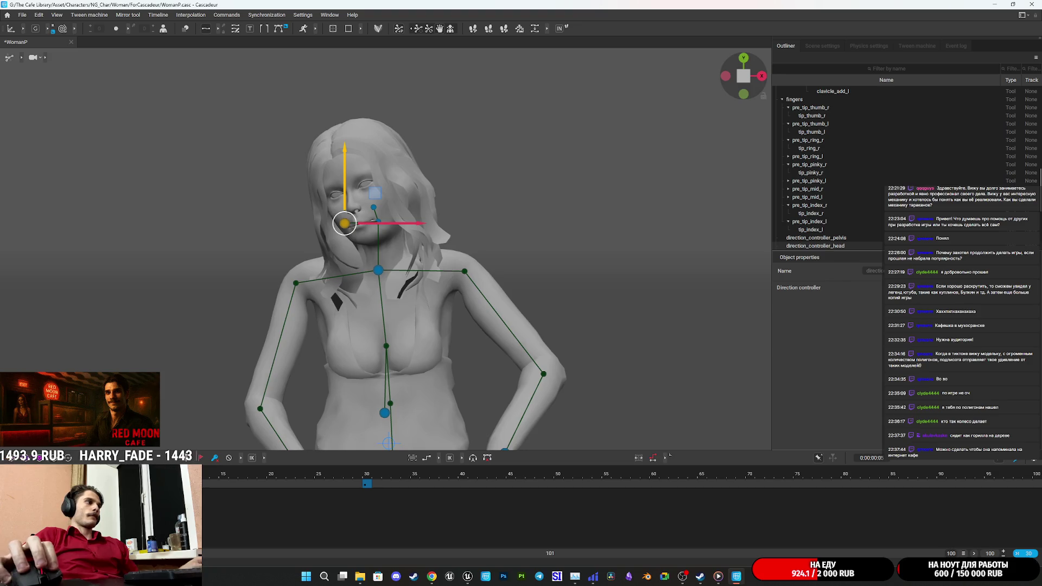
key(ctrl+z)
key(ctrl+shift+z)
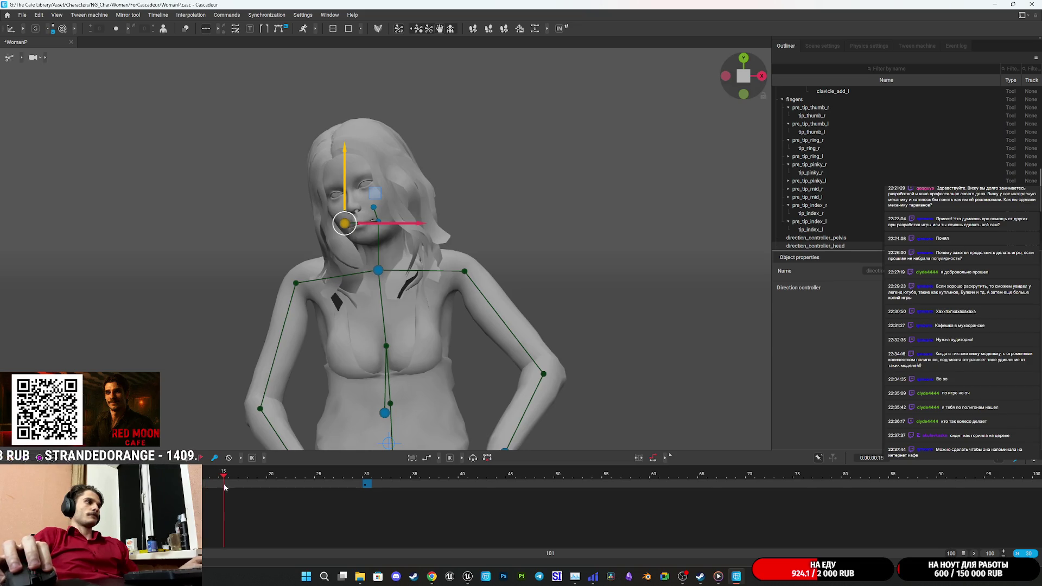
Tilt the head forward and down, then nudge it slightly left
drag(345, 169, 344, 234)
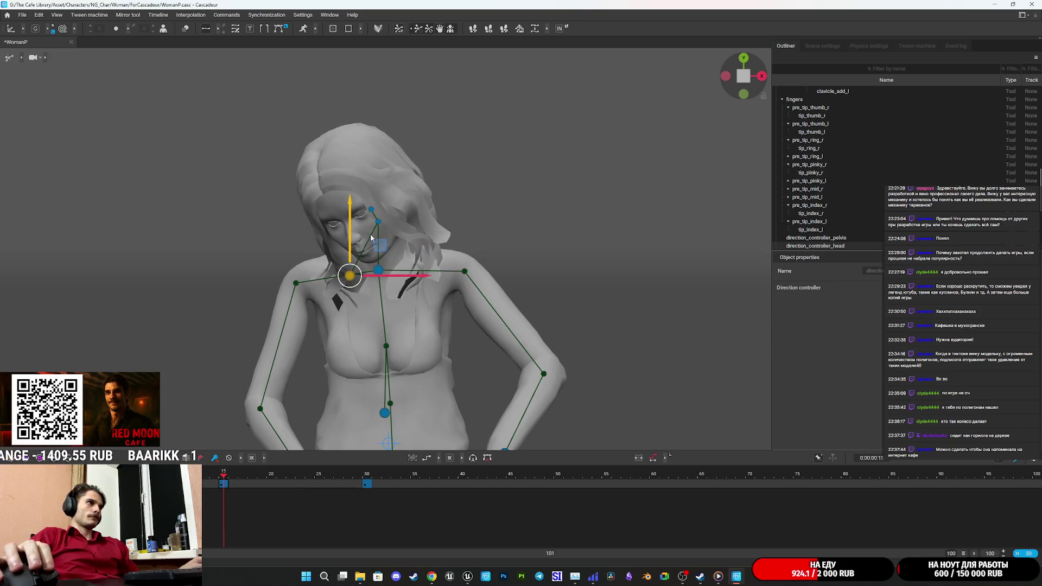
click(371, 209)
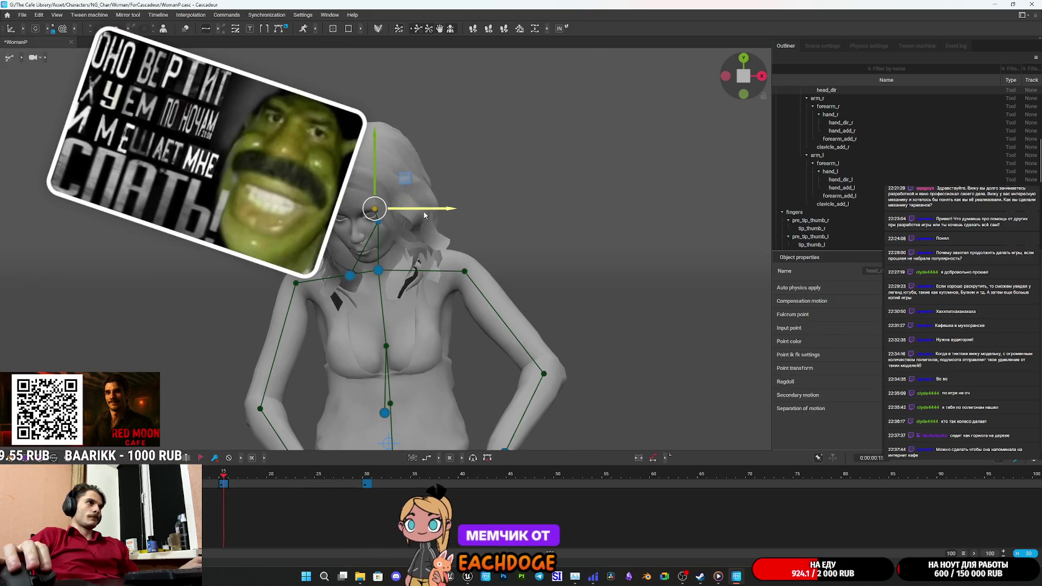
drag(425, 215, 423, 214)
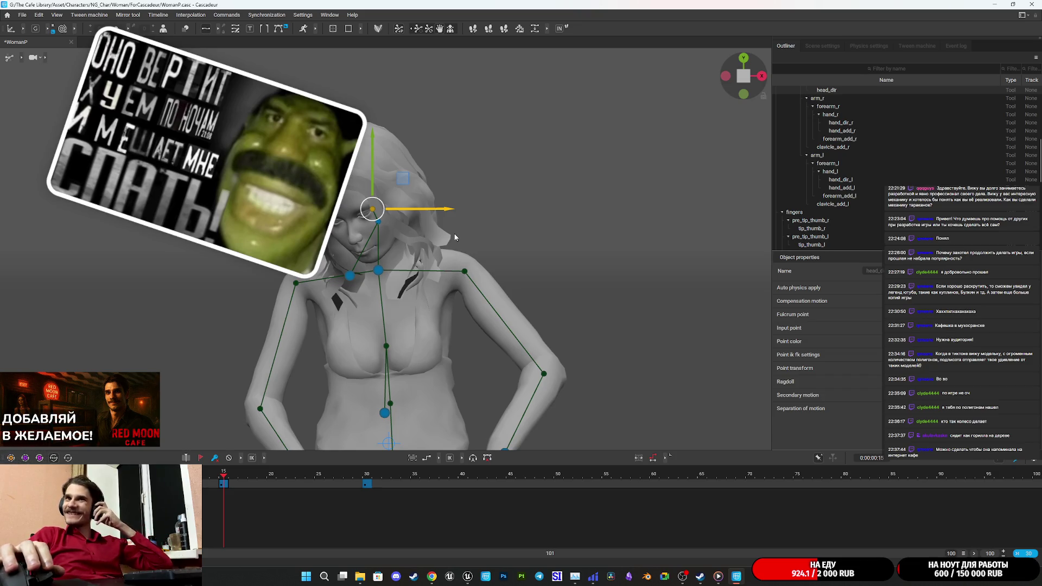
Raise the left forearm up toward the character's head
scroll(458, 277, down, 3)
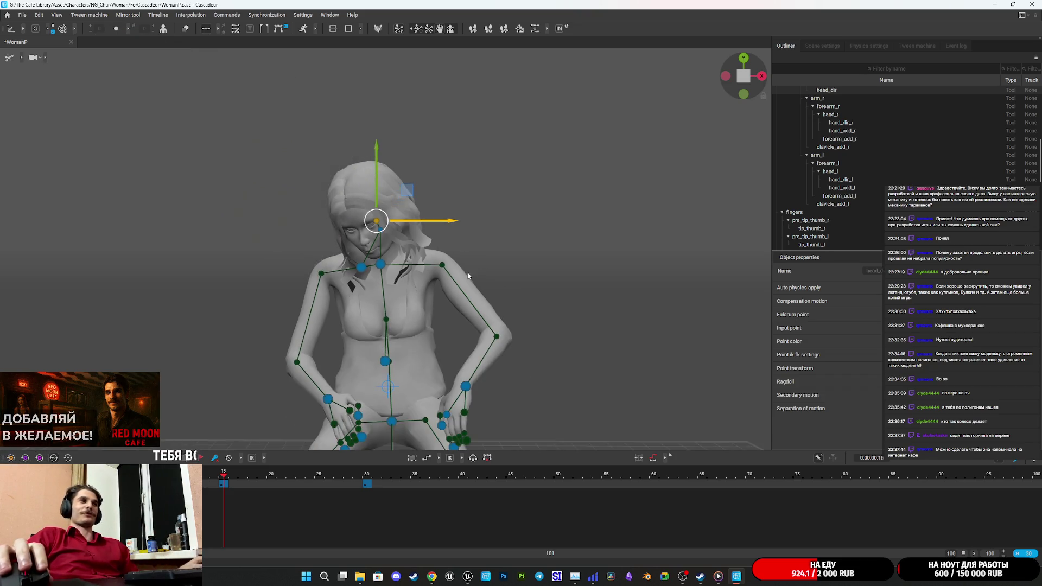
scroll(459, 277, up, 6)
mouse_move(459, 277)
mouse_down()
mouse_move(532, 288)
mouse_move(469, 327)
mouse_move(497, 302)
mouse_move(540, 292)
mouse_move(389, 270)
mouse_up()
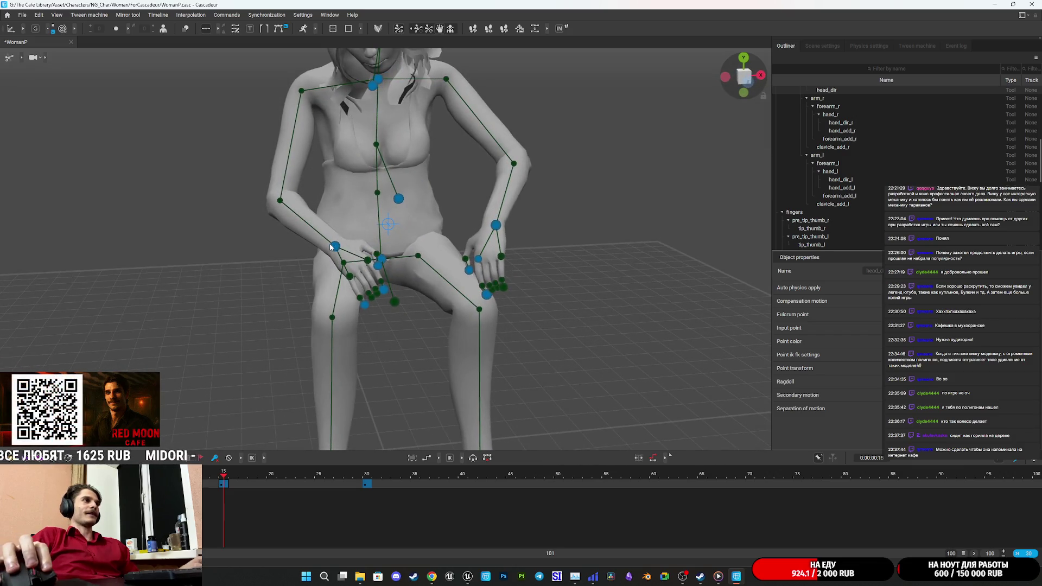
click(335, 246)
click(496, 225)
mouse_move(495, 225)
mouse_down()
mouse_move(382, 290)
mouse_move(374, 272)
mouse_move(434, 103)
mouse_move(565, 116)
mouse_move(536, 210)
mouse_up()
drag(510, 178, 511, 169)
Lift the right hand to chest height
scroll(489, 357, down, 2)
scroll(466, 355, up, 1)
click(381, 347)
mouse_move(406, 314)
mouse_down()
mouse_move(407, 274)
mouse_move(428, 280)
mouse_move(422, 356)
mouse_up()
Bend the upper body forward from the neck joint
mouse_move(448, 305)
mouse_down()
mouse_move(459, 337)
mouse_move(492, 241)
mouse_up()
click(420, 231)
drag(420, 231, 474, 307)
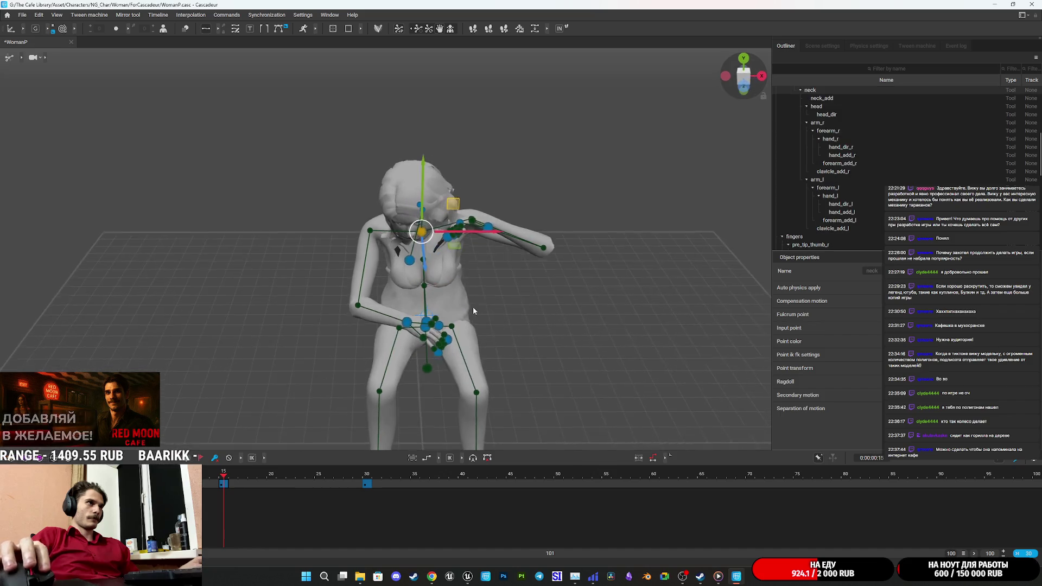
Tilt the upper body and head further forward
drag(461, 253, 465, 253)
drag(485, 287, 460, 254)
mouse_move(492, 305)
mouse_down()
mouse_move(656, 244)
mouse_move(402, 168)
mouse_up()
scroll(485, 237, up, 3)
mouse_move(484, 237)
mouse_down()
mouse_move(435, 269)
mouse_move(382, 274)
mouse_up()
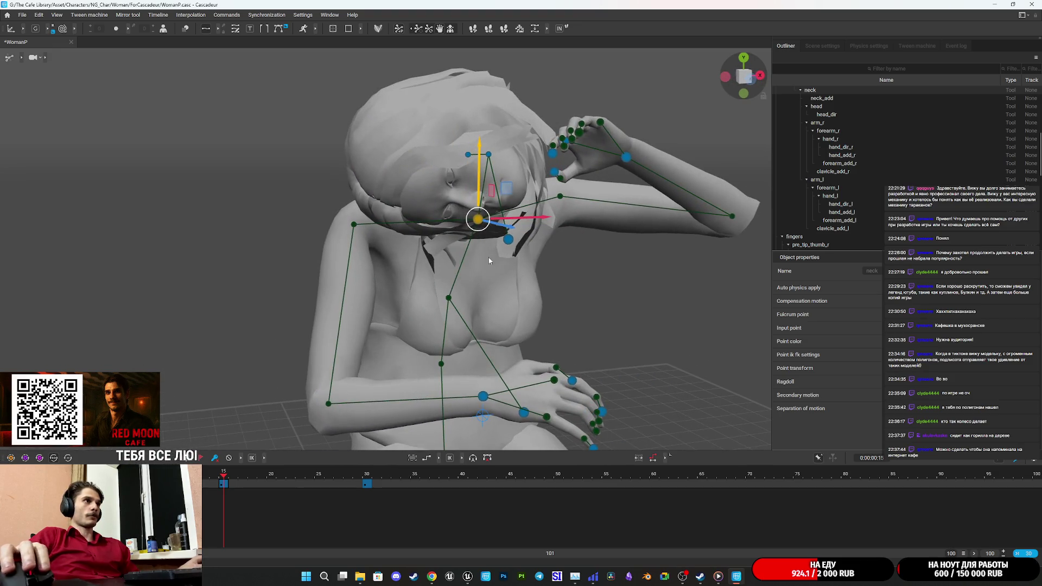
scroll(488, 255, down, 3)
mouse_move(489, 236)
mouse_down()
mouse_move(440, 272)
mouse_move(411, 238)
mouse_up()
scroll(461, 280, up, 3)
Straighten the head fully upright with the head_dir controller
click(374, 200)
mouse_move(374, 143)
mouse_down()
mouse_move(454, 135)
mouse_move(328, 158)
mouse_move(456, 141)
mouse_up()
mouse_move(414, 181)
mouse_down()
mouse_move(431, 165)
mouse_move(532, 344)
mouse_move(565, 324)
mouse_move(533, 309)
mouse_move(494, 237)
mouse_up()
drag(419, 155, 424, 153)
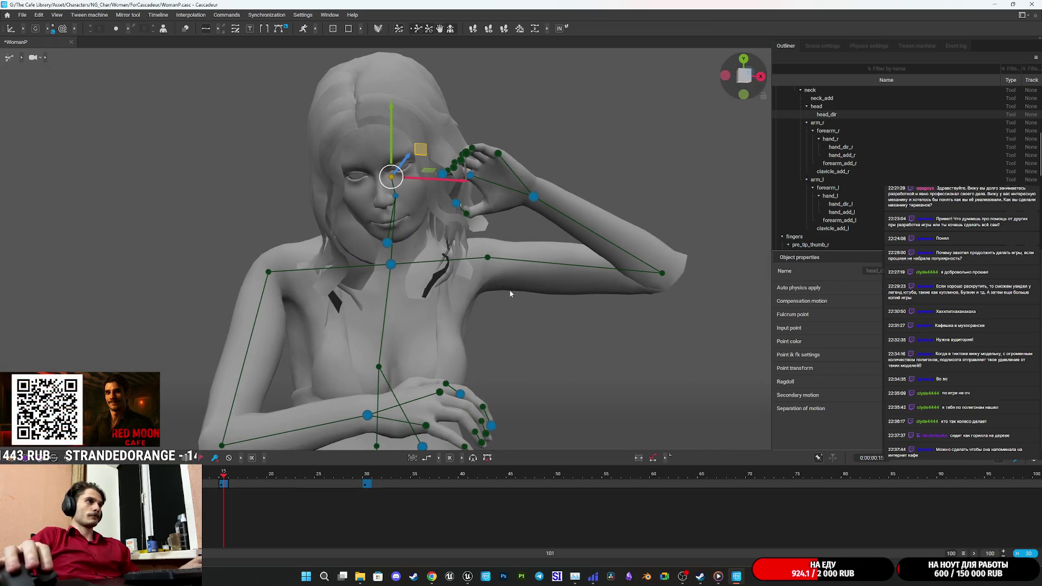
scroll(533, 345, down, 5)
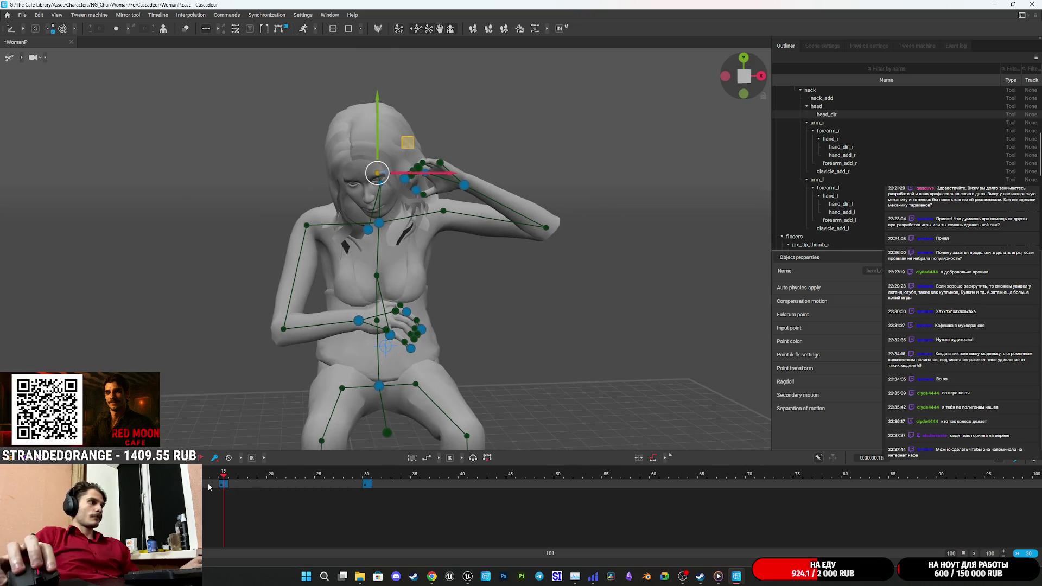
Check frame 23 and change the interpolation of the 15–30 interval
click(321, 486)
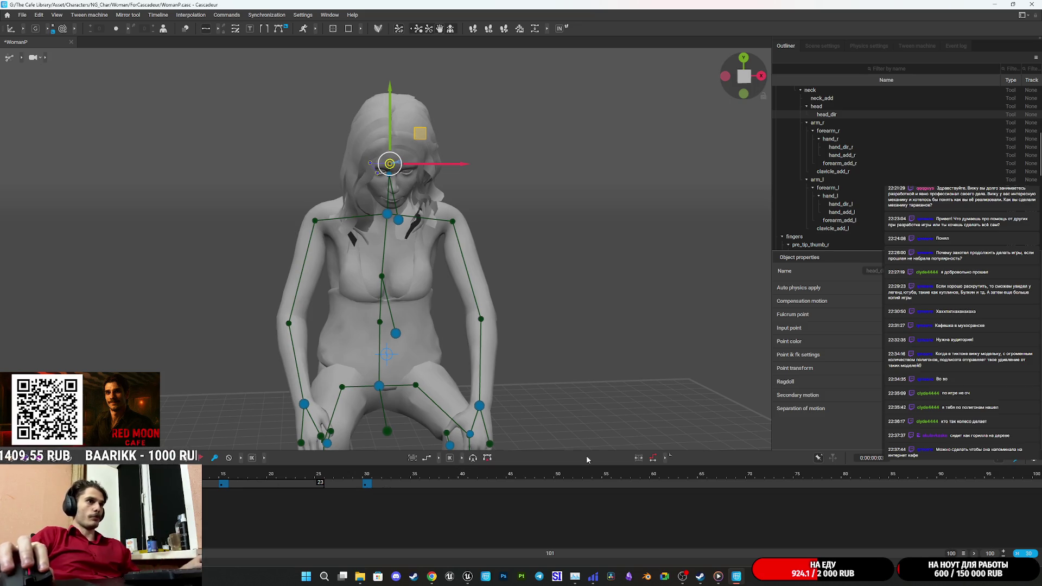
click(439, 458)
click(415, 458)
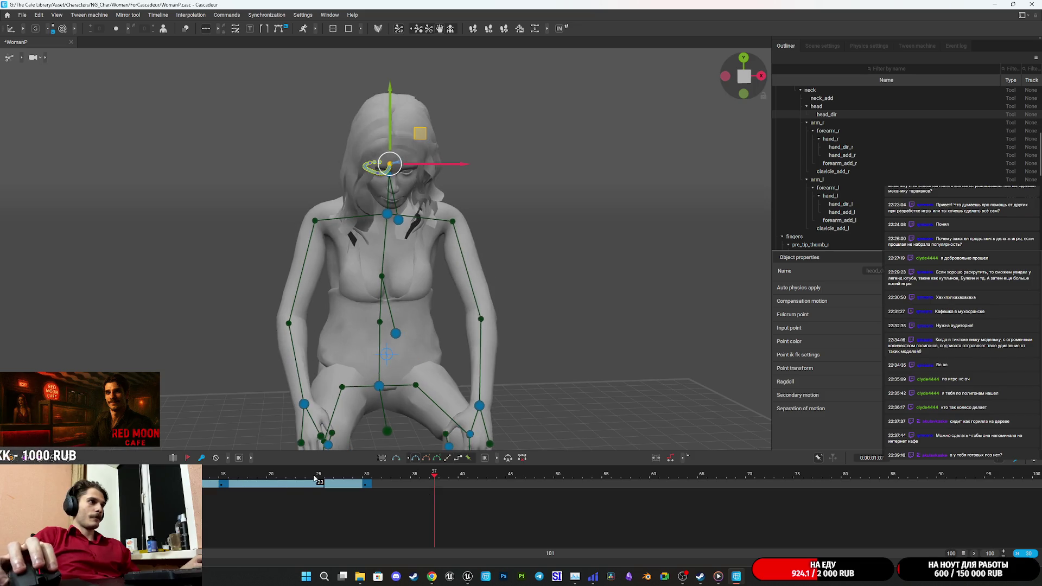
Zoom the timeline to frames 4–30 and play the animation back
click(1025, 554)
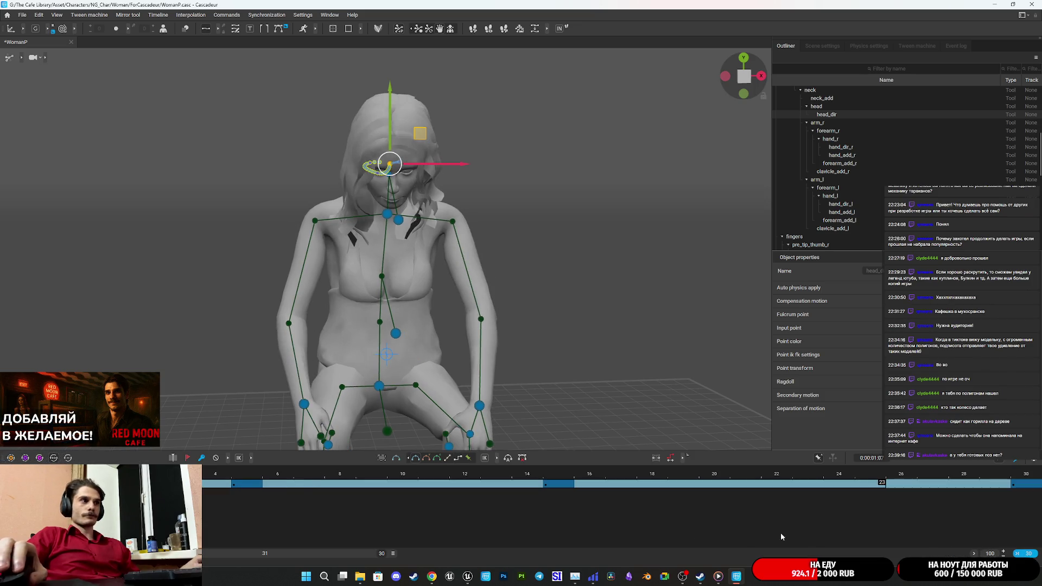
click(527, 505)
click(434, 488)
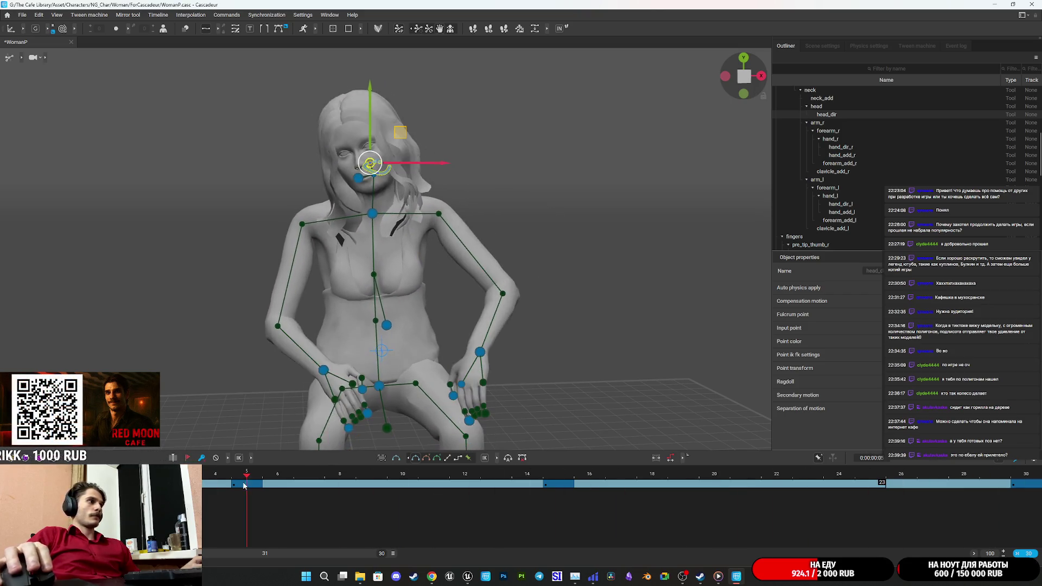
At frame 5, drag the neck point so the torso leans and the head turns
drag(508, 490, 255, 498)
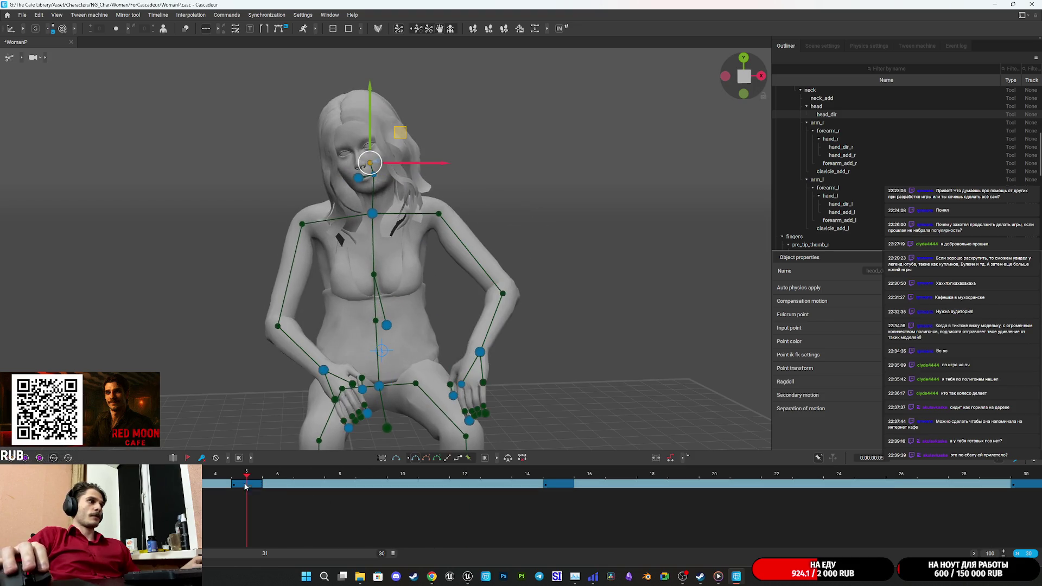
click(374, 214)
drag(374, 216, 501, 309)
drag(436, 235, 422, 237)
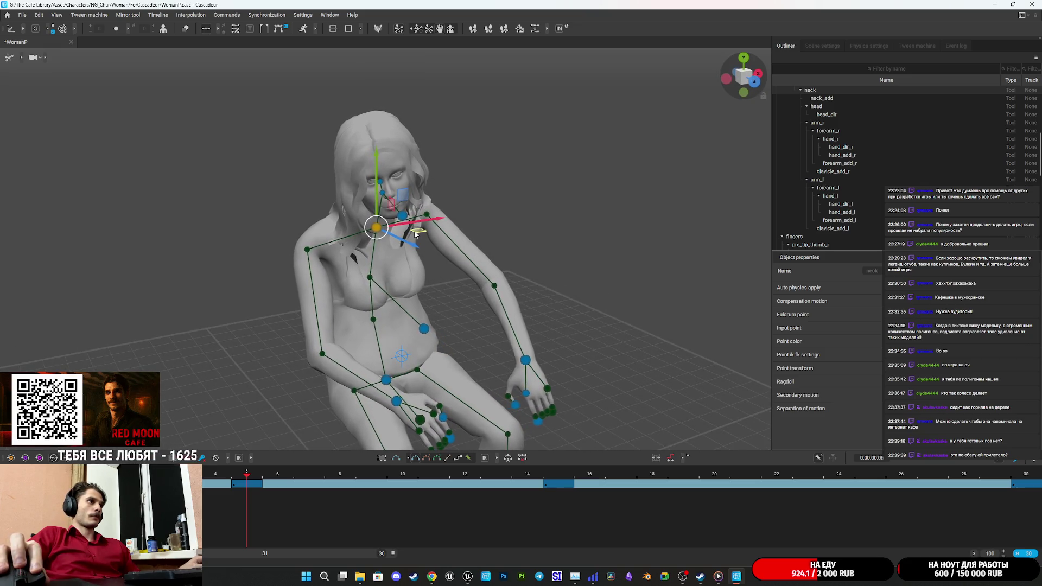
mouse_move(472, 239)
mouse_down()
mouse_move(544, 265)
mouse_move(441, 244)
mouse_up()
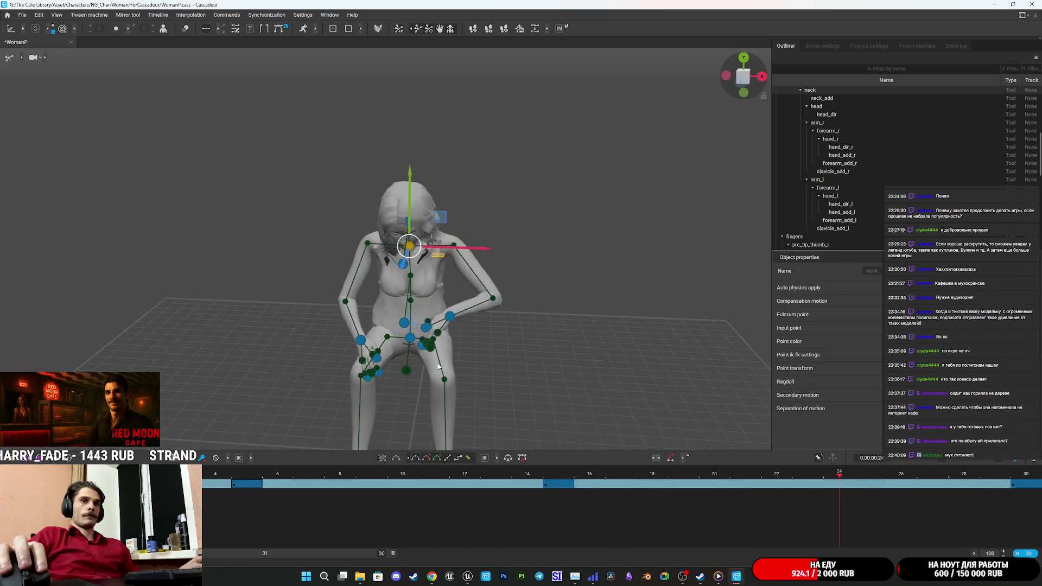
scroll(601, 356, up, 5)
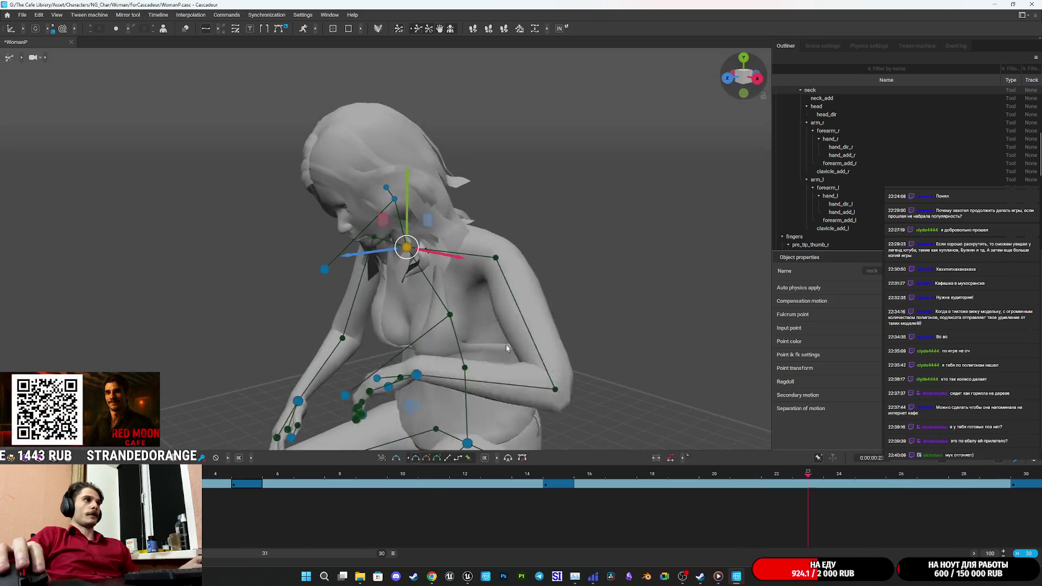
mouse_move(515, 369)
mouse_down()
mouse_move(499, 290)
mouse_move(685, 368)
mouse_move(681, 384)
mouse_up()
scroll(497, 287, down, 3)
scroll(565, 347, up, 3)
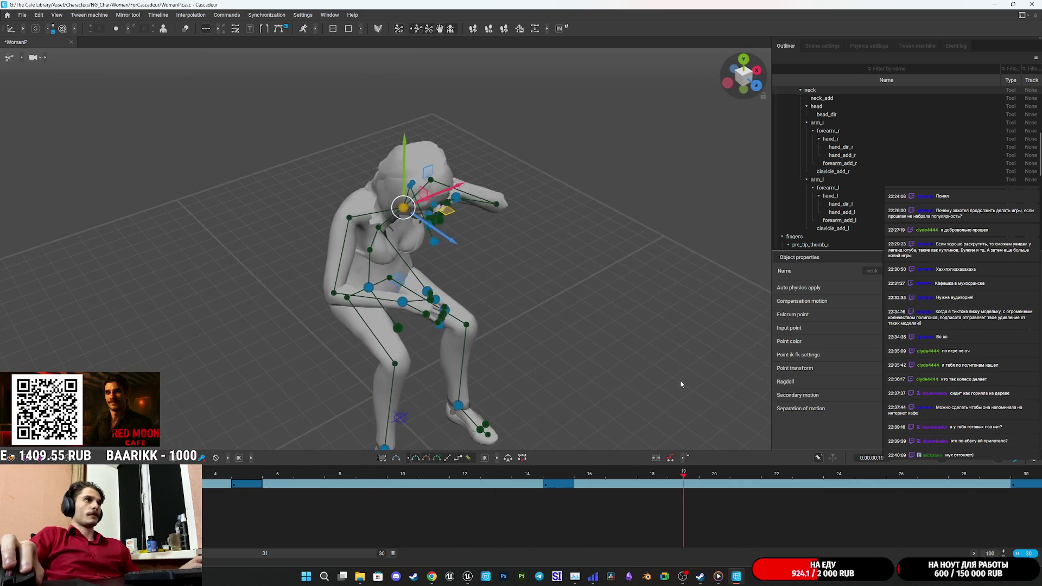
drag(715, 486, 244, 492)
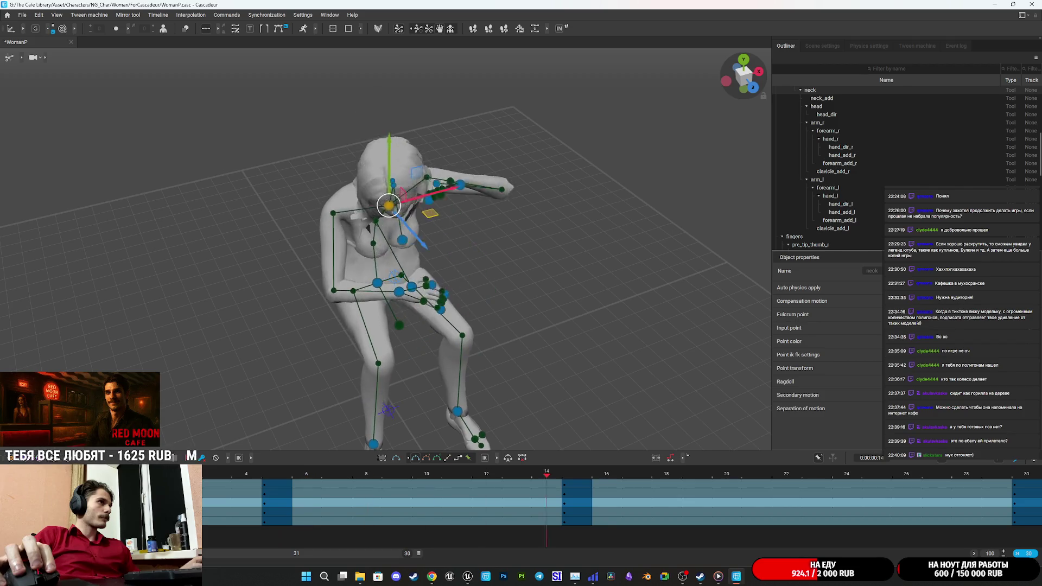
Stop playback, scrub from frame 5 to 26, and reveal the IK/FK/GR options
click(284, 503)
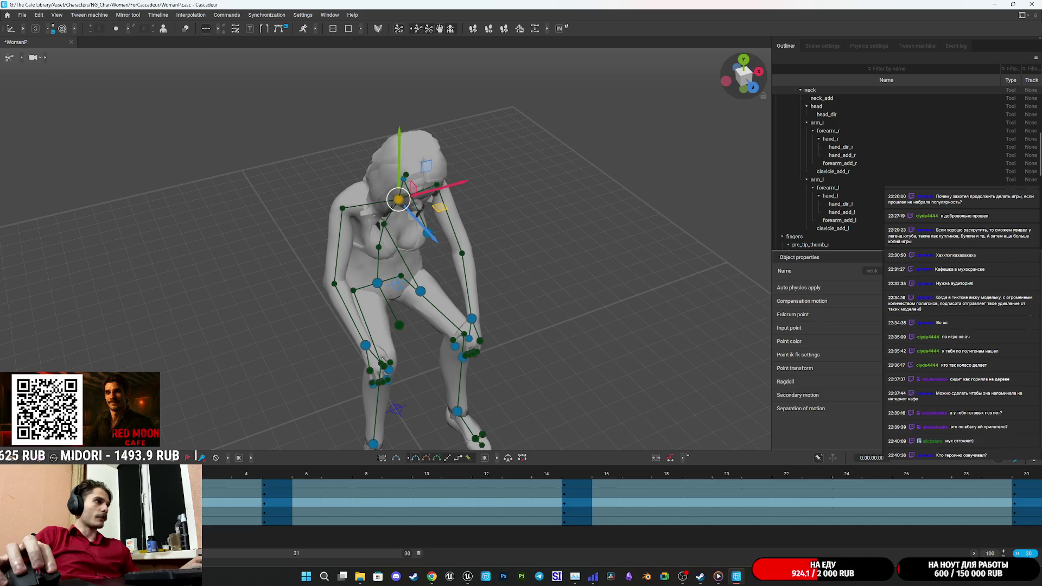
drag(271, 510, 1027, 505)
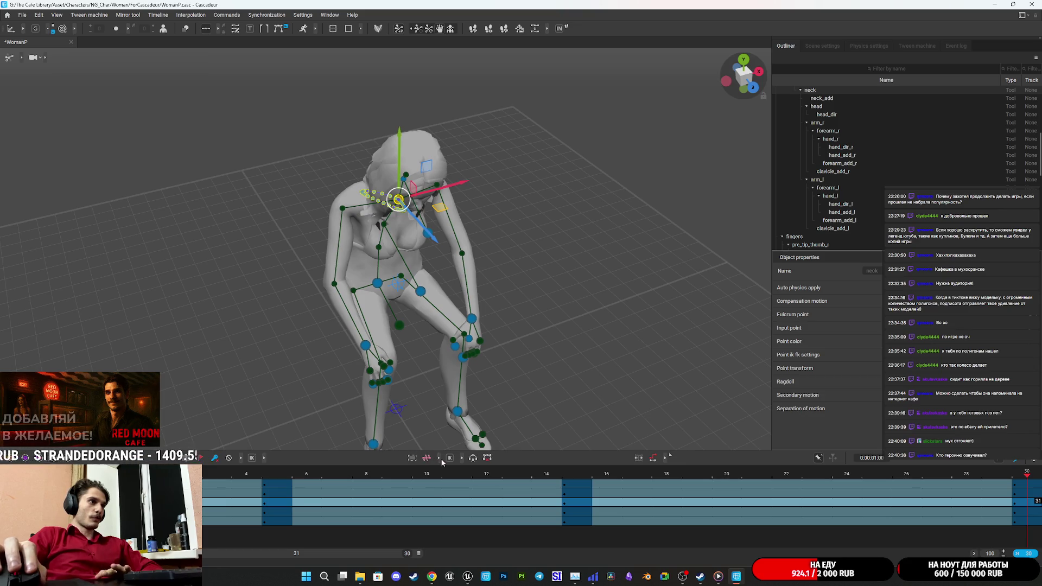
mouse_move(264, 458)
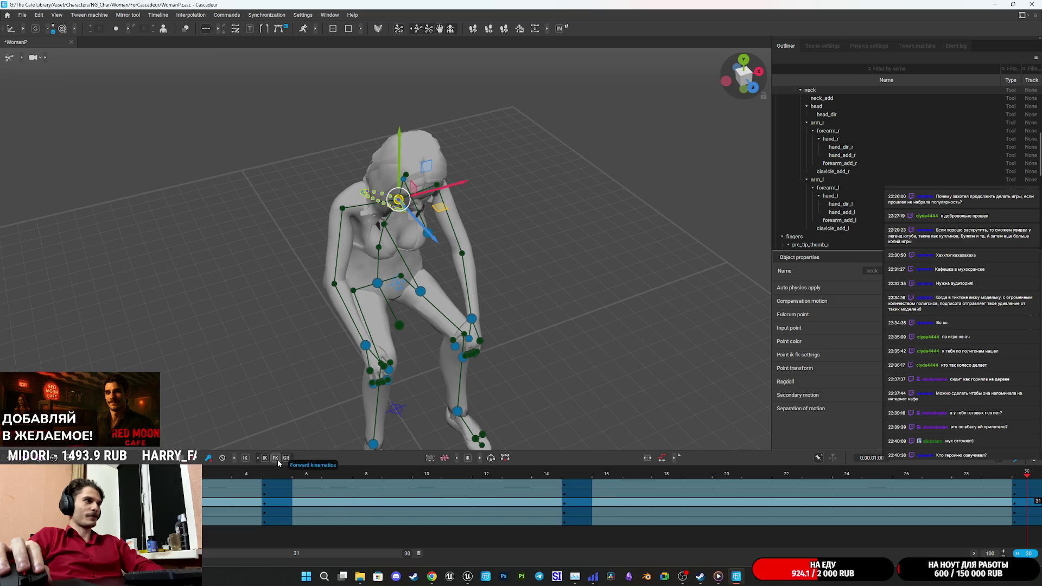
Review the motion by jumping between frames 5 and 15 and playing it back
click(577, 477)
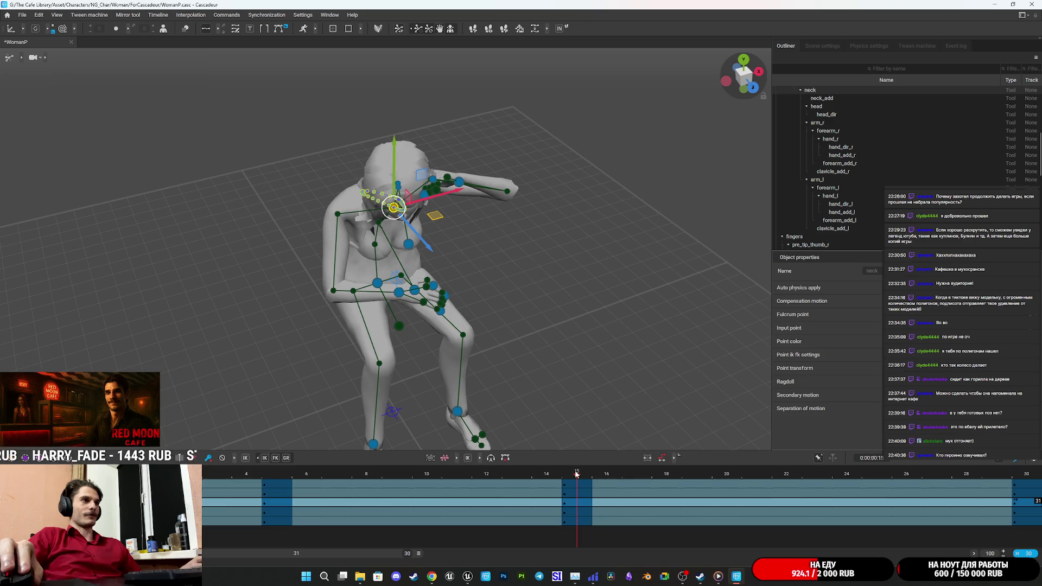
click(276, 476)
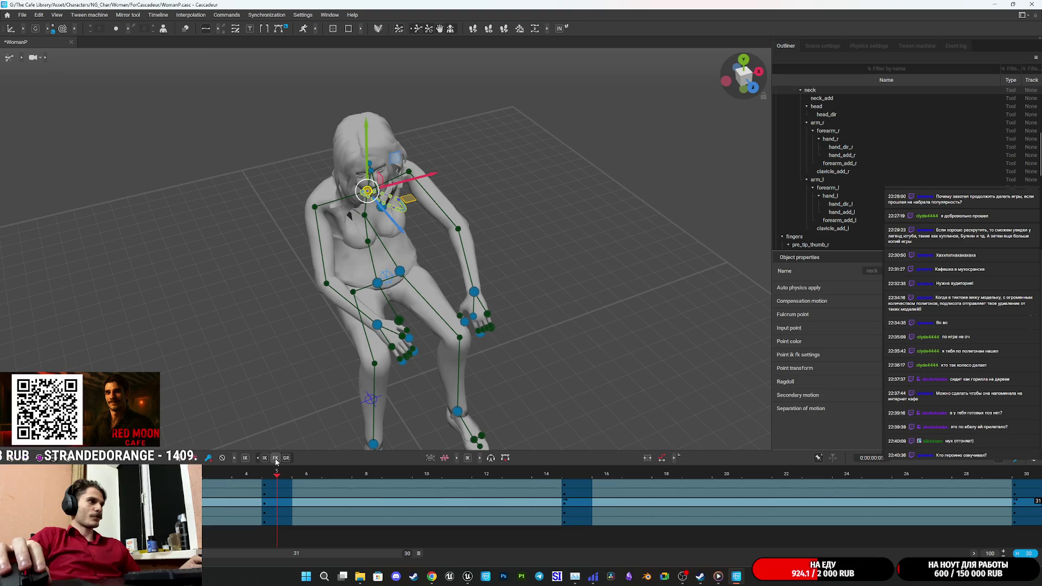
click(216, 481)
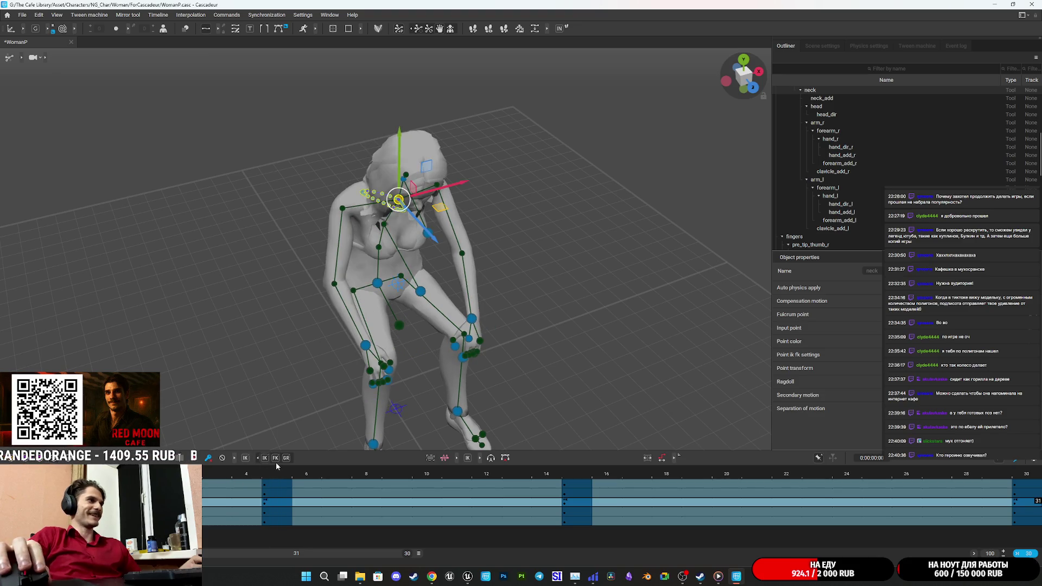
key(space)
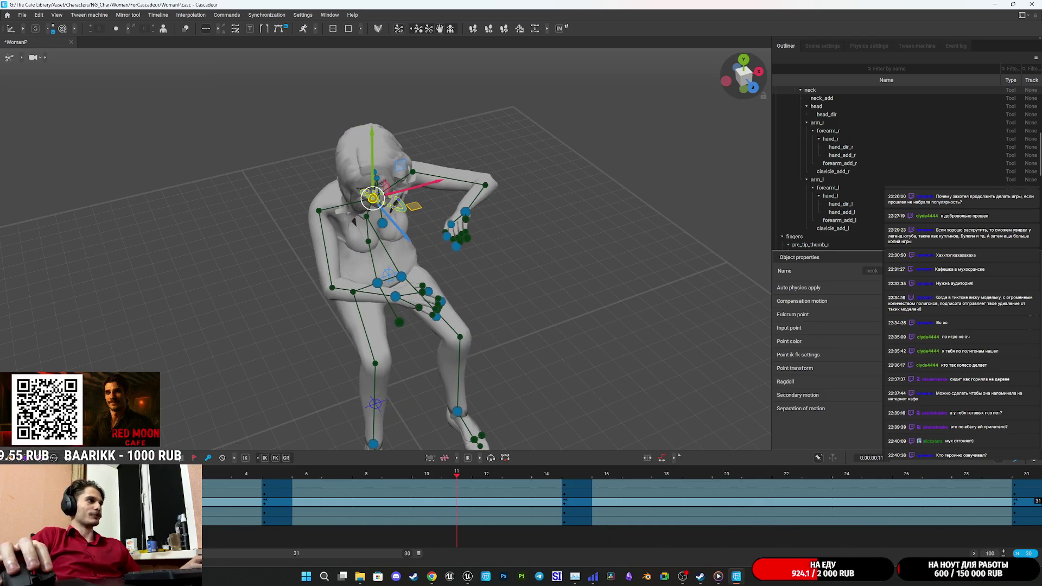
click(282, 504)
click(282, 506)
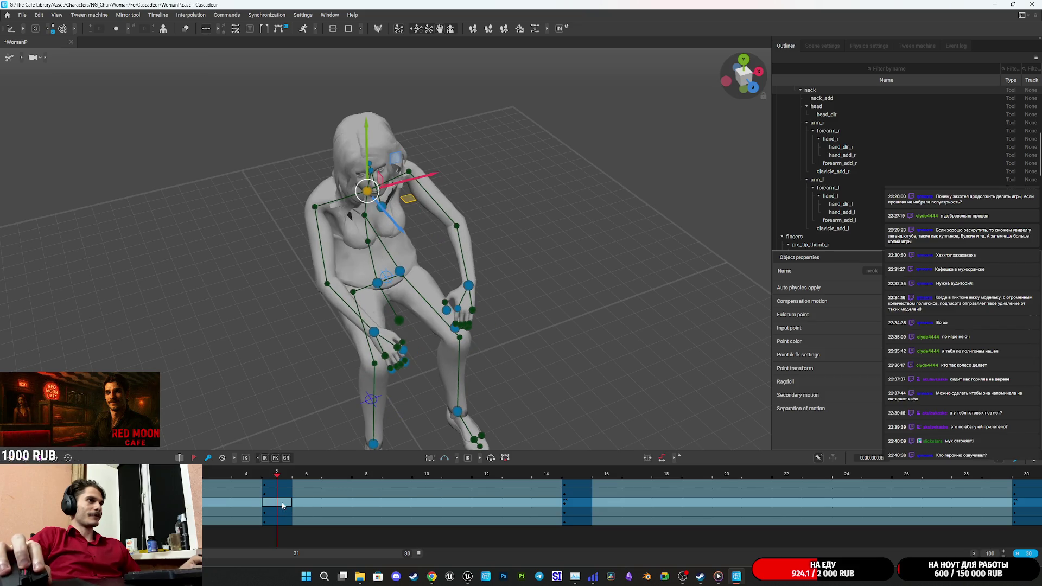
click(282, 505)
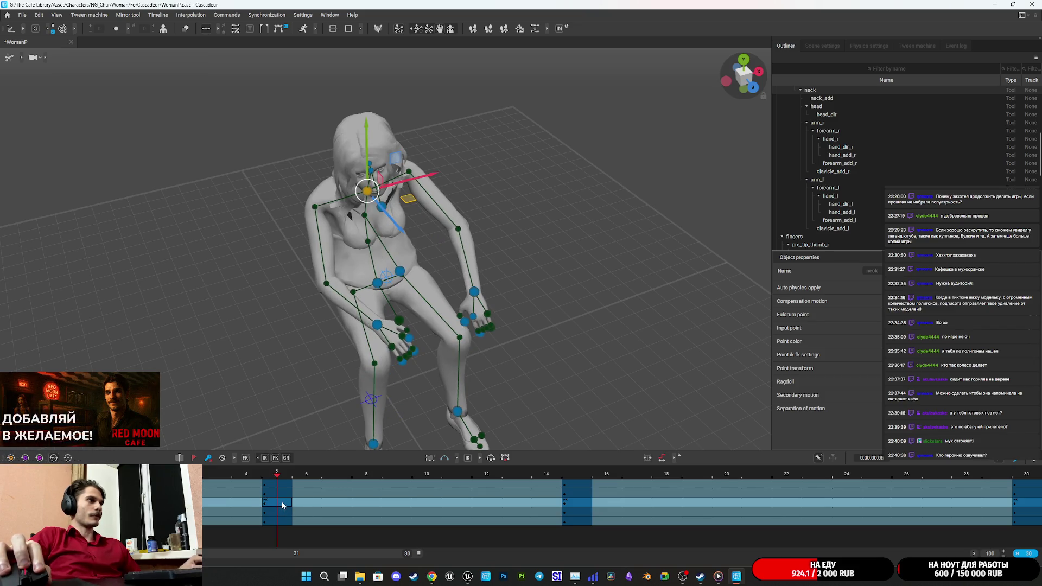
key(space)
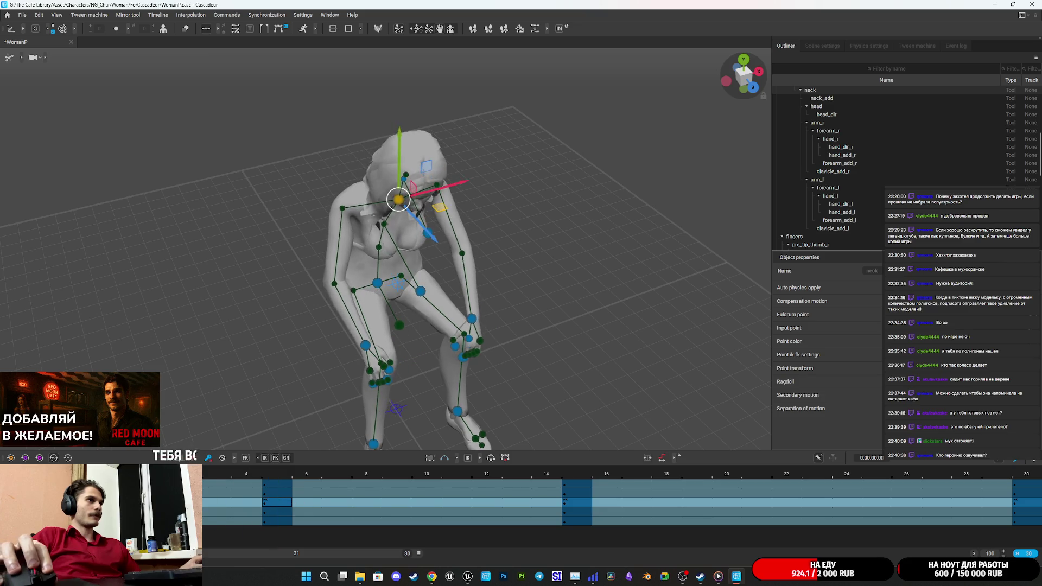
mouse_move(667, 482)
mouse_down()
mouse_move(301, 482)
mouse_move(576, 482)
mouse_up()
click(578, 502)
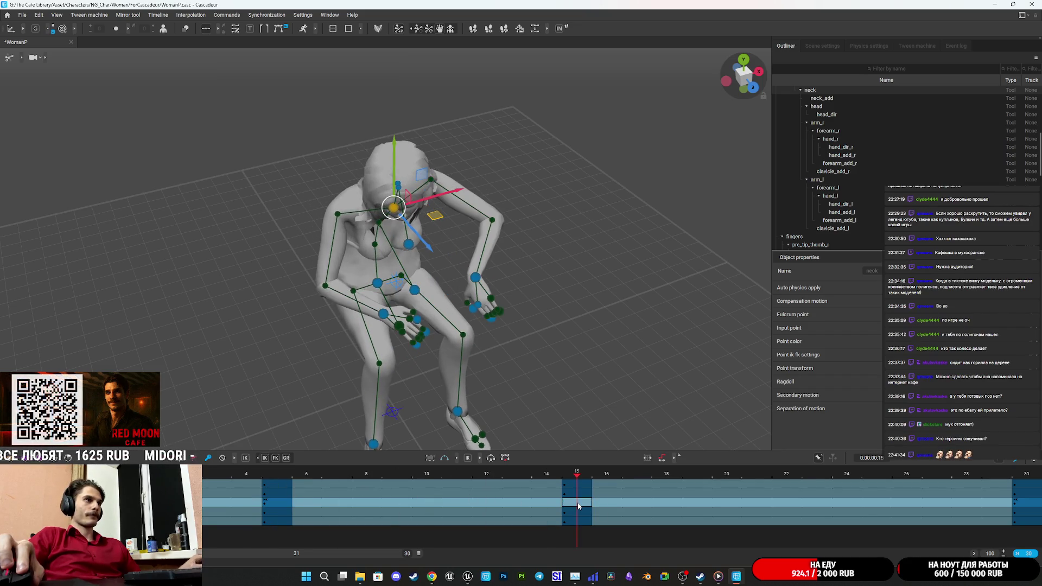
At frame 15, raise the left hand beside the head via hand_add_l, then play
mouse_move(601, 343)
mouse_down()
mouse_move(584, 318)
mouse_move(450, 331)
mouse_move(481, 312)
mouse_move(457, 308)
mouse_move(429, 271)
mouse_move(374, 296)
mouse_move(321, 346)
mouse_up()
click(419, 264)
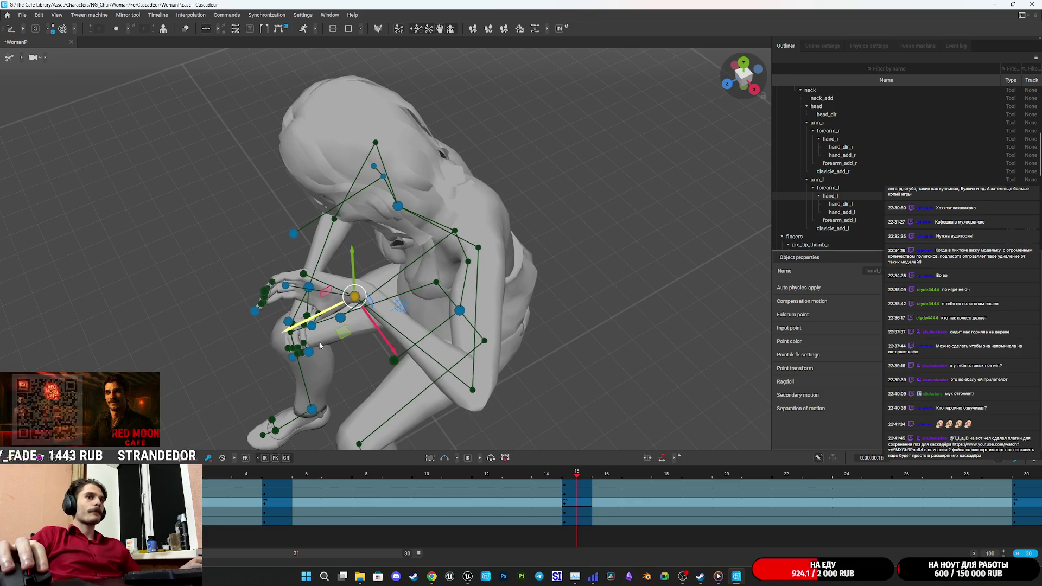
mouse_move(488, 282)
mouse_down()
mouse_move(639, 216)
mouse_move(461, 304)
mouse_move(530, 234)
mouse_move(437, 295)
mouse_move(484, 239)
mouse_up()
click(486, 235)
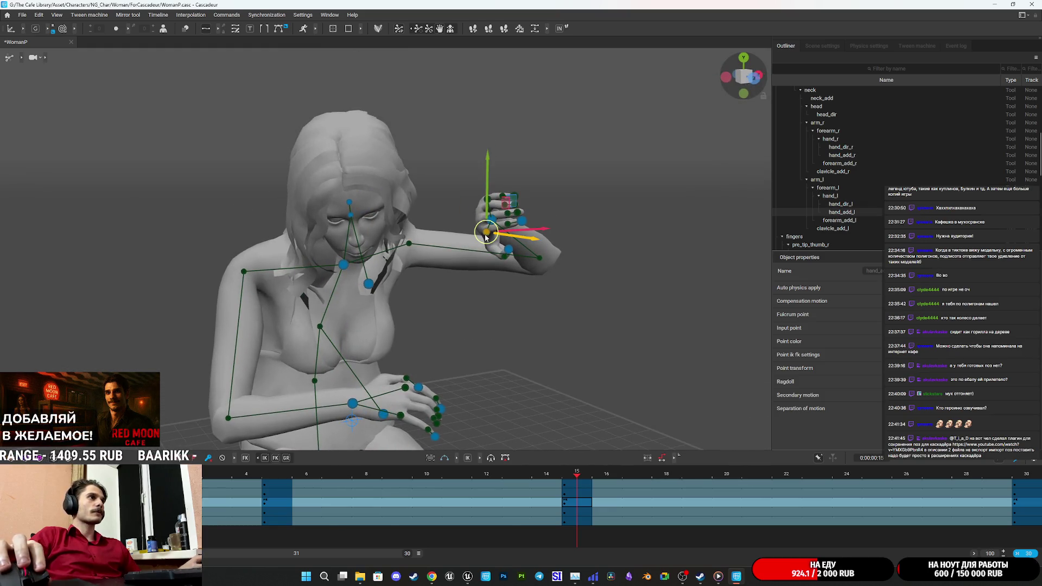
key(ctrl+z)
click(564, 254)
mouse_move(563, 253)
mouse_down()
mouse_move(532, 260)
mouse_move(524, 244)
mouse_up()
key(space)
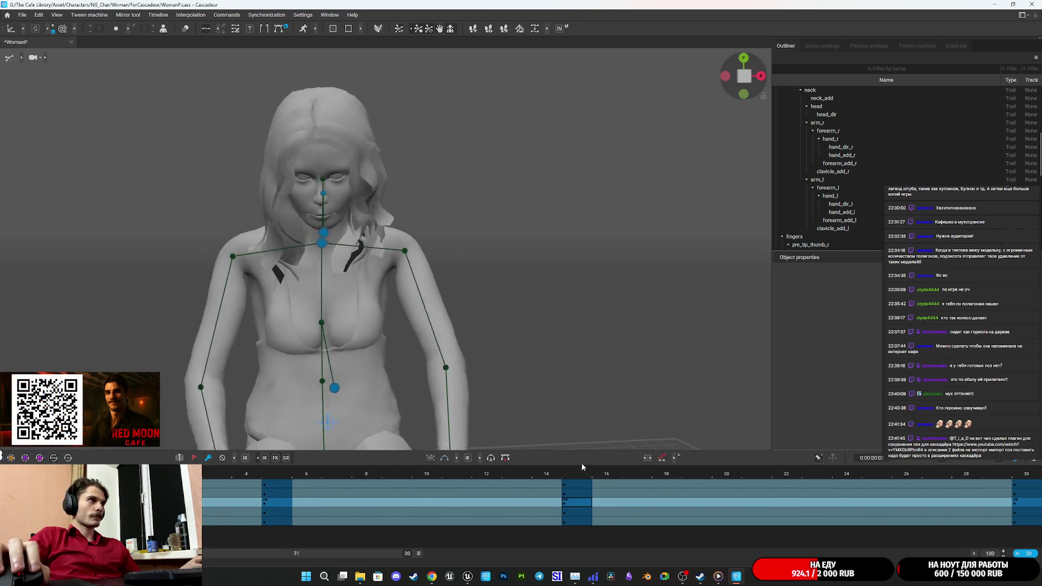
scroll(431, 375, down, 5)
drag(431, 376, 473, 342)
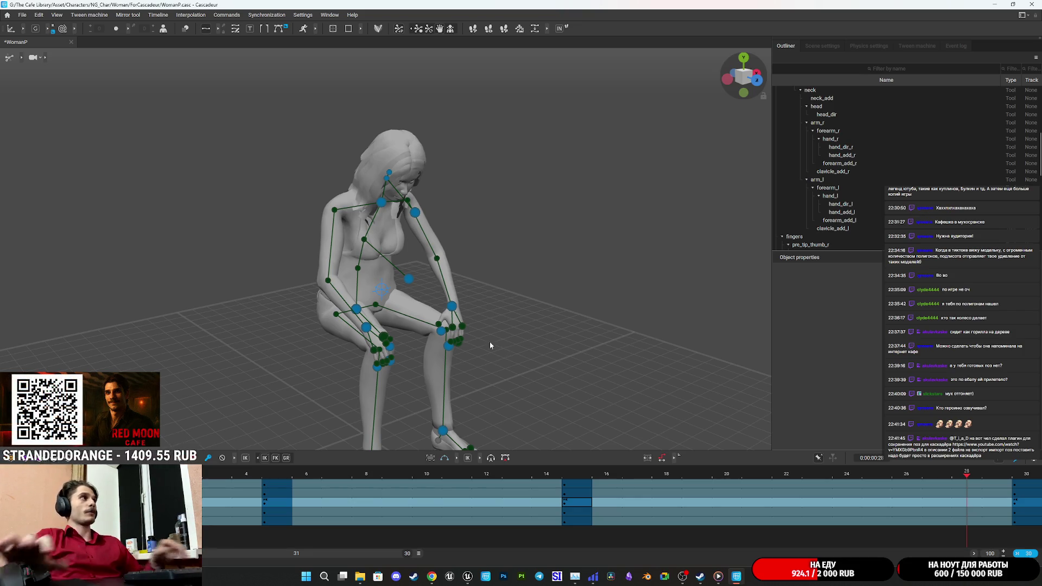
click(23, 59)
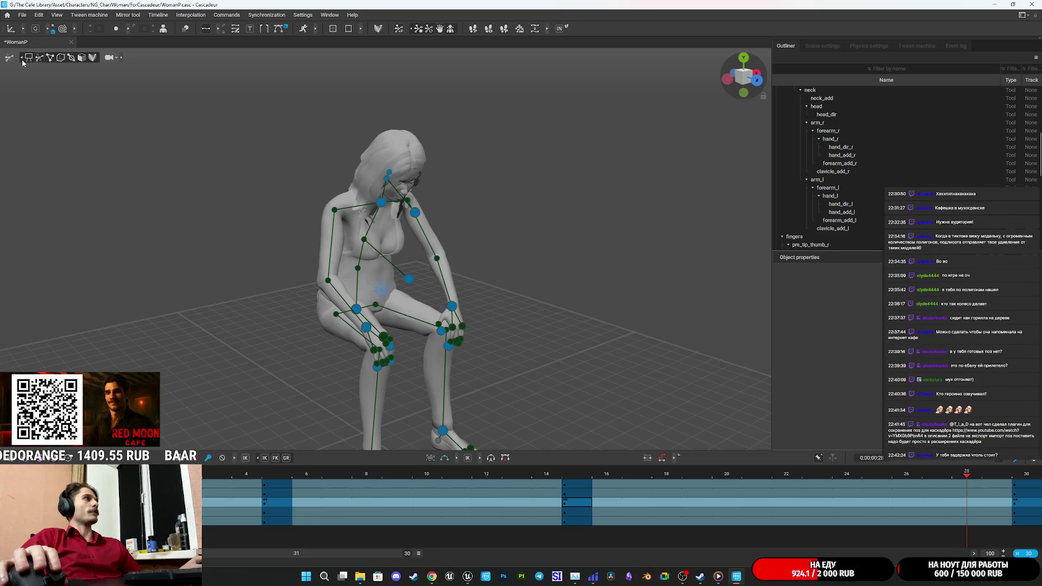
click(49, 58)
scroll(450, 314, up, 4)
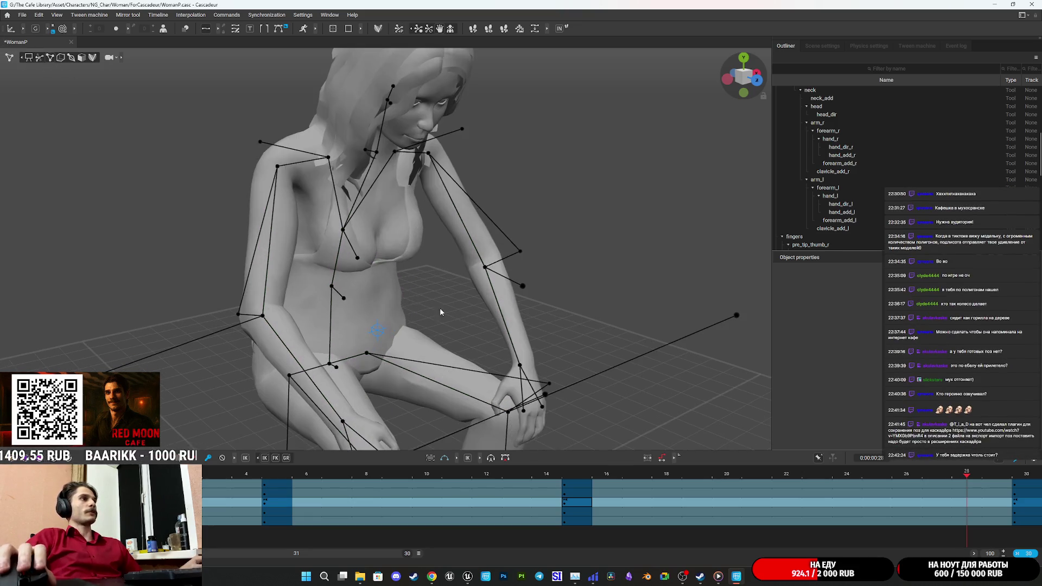
click(344, 295)
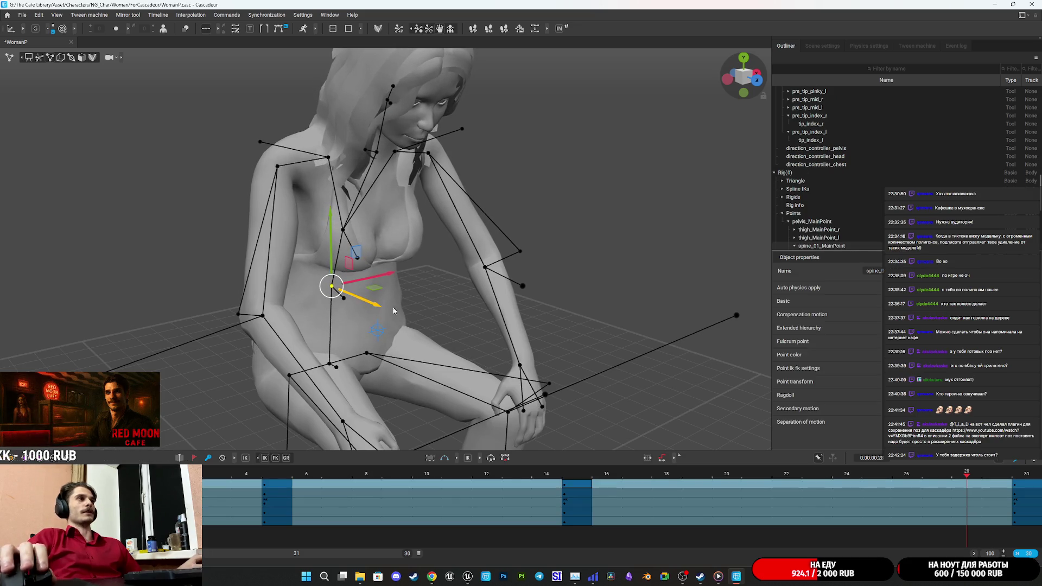
click(42, 60)
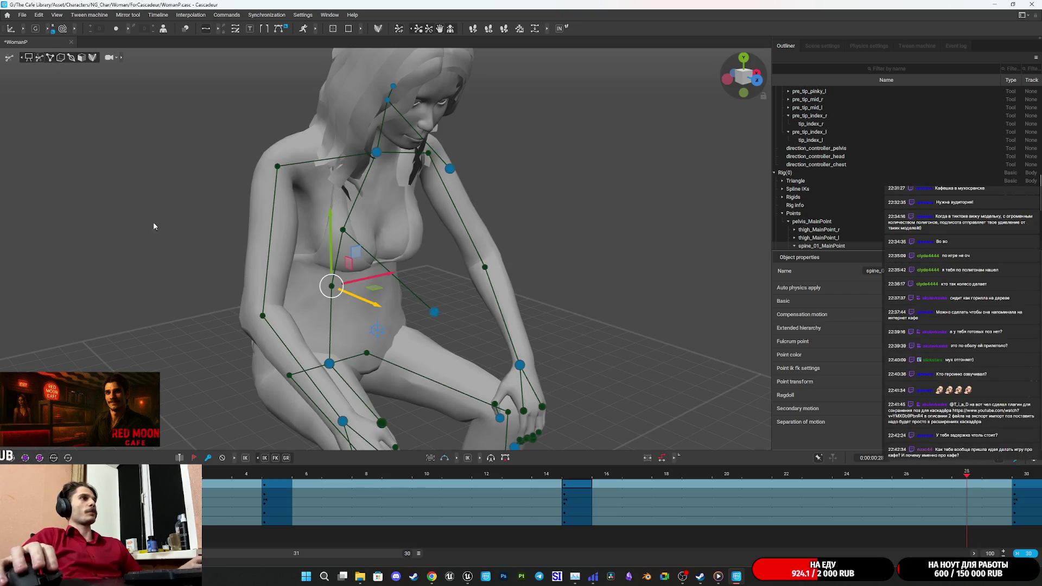
click(153, 237)
scroll(402, 324, down, 5)
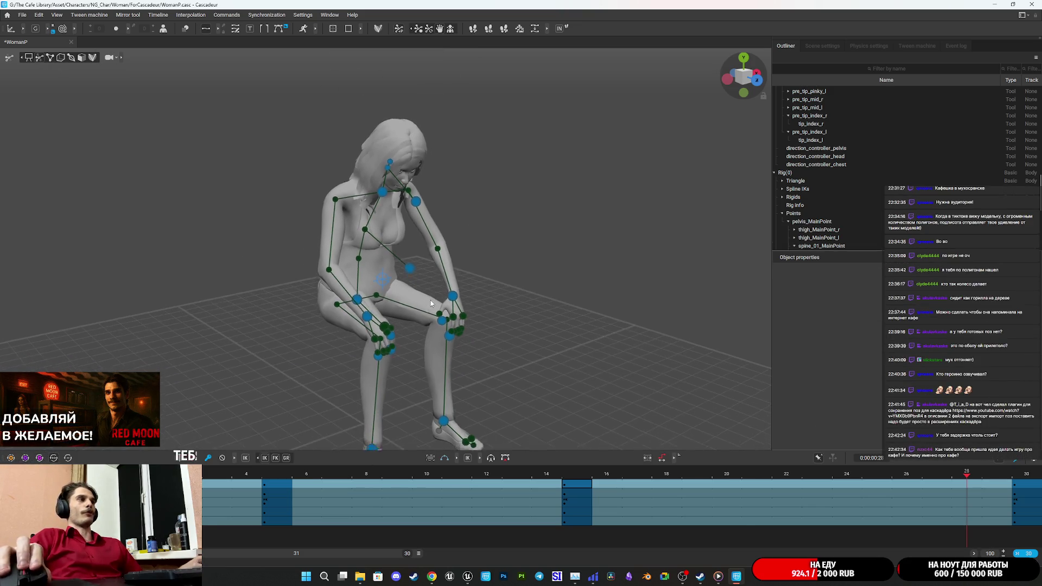
Check the frontal seated pose at frame 15, then switch to the Unreal Engine editor
drag(422, 282, 396, 288)
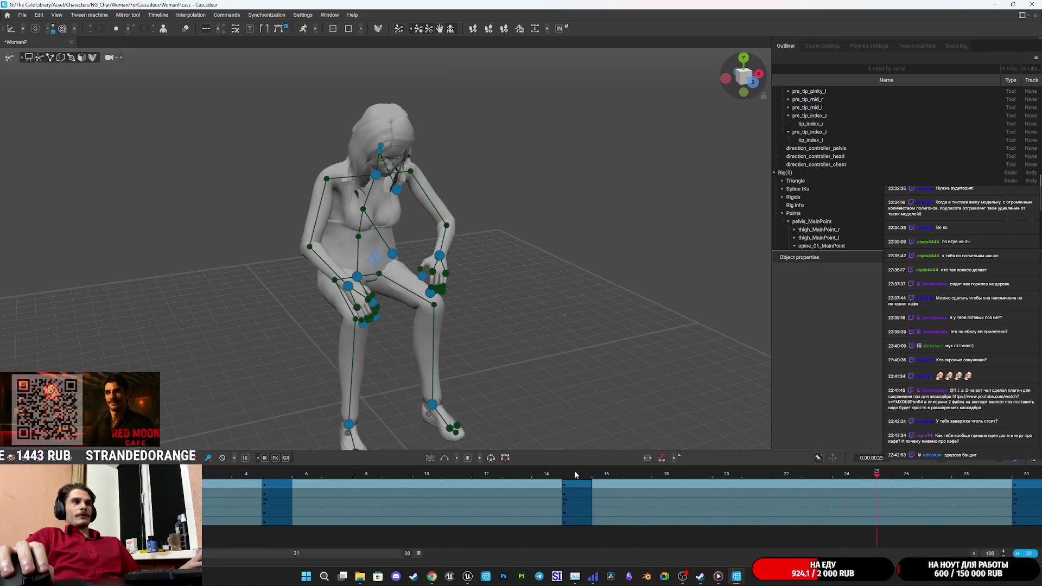
click(576, 474)
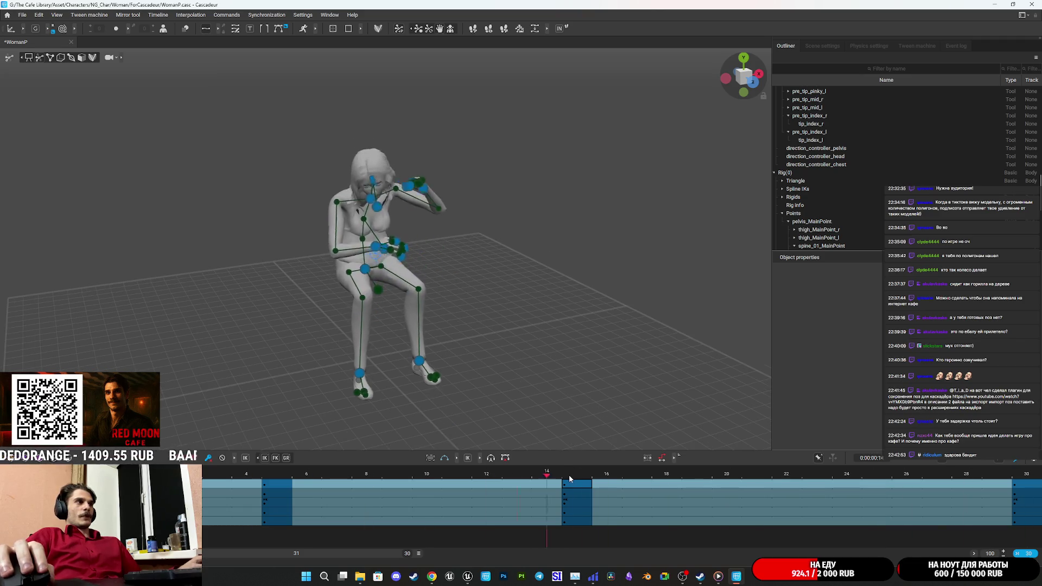
click(467, 576)
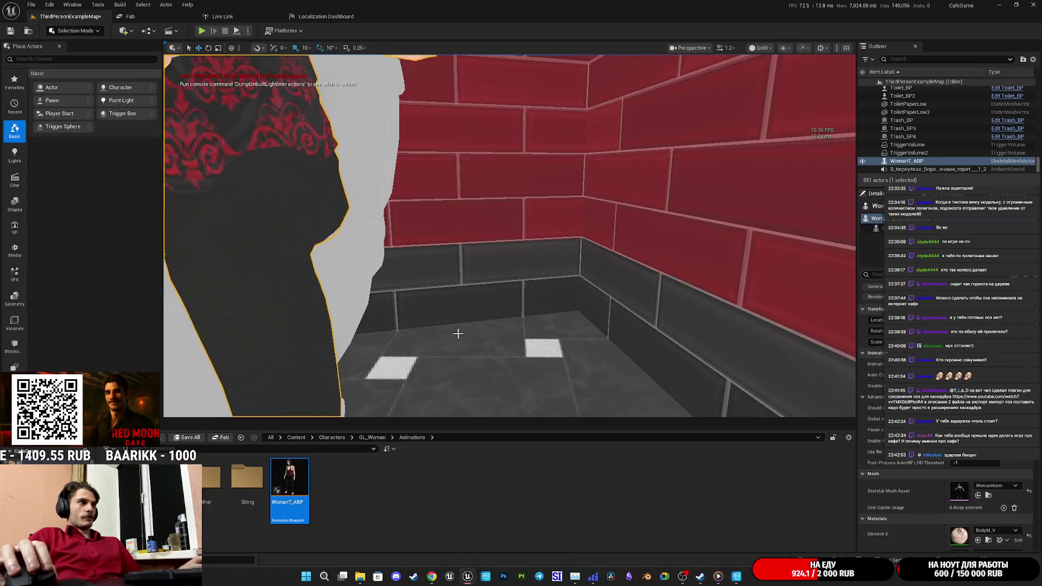
Orbit and zoom the Unreal viewport to look down on the seated woman
mouse_move(510, 236)
mouse_down()
mouse_move(478, 244)
mouse_move(510, 236)
mouse_move(496, 244)
mouse_move(497, 207)
mouse_move(515, 214)
mouse_up()
scroll(552, 313, up, 5)
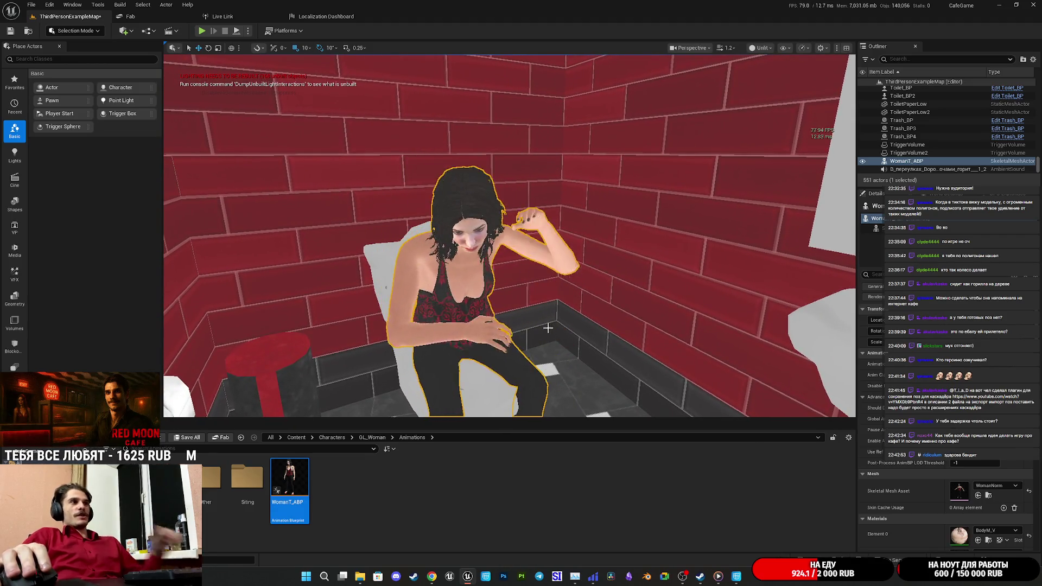
drag(553, 313, 563, 340)
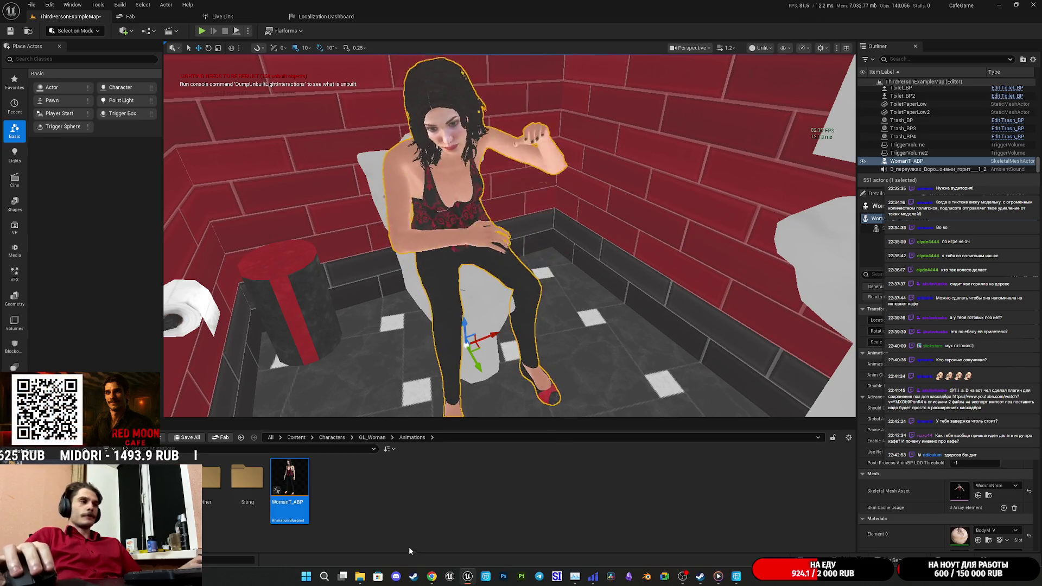
Return to Cascadeur and move to frame 30 at the animation's end
mouse_move(439, 567)
mouse_move(697, 581)
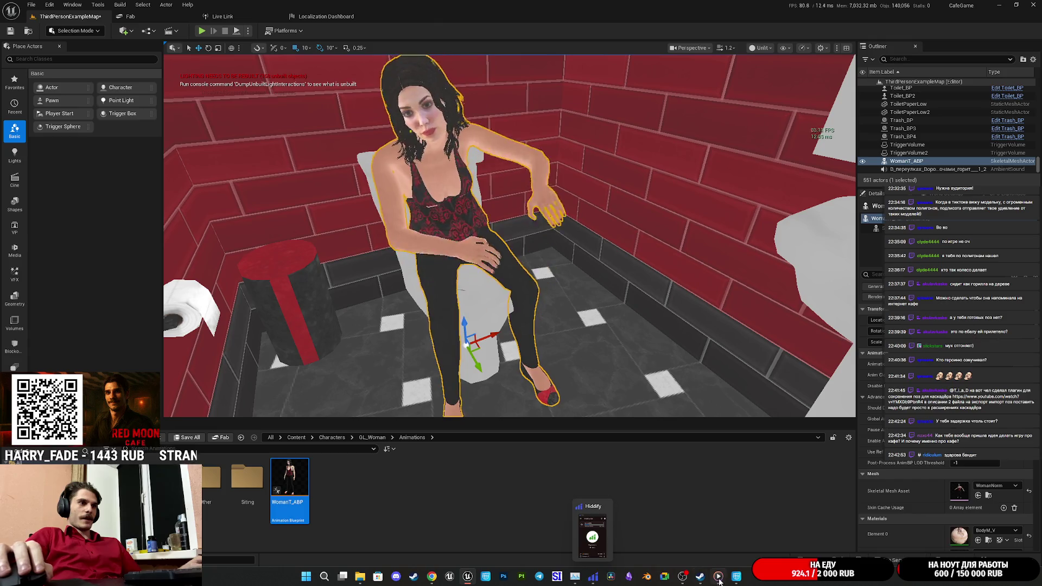
click(737, 576)
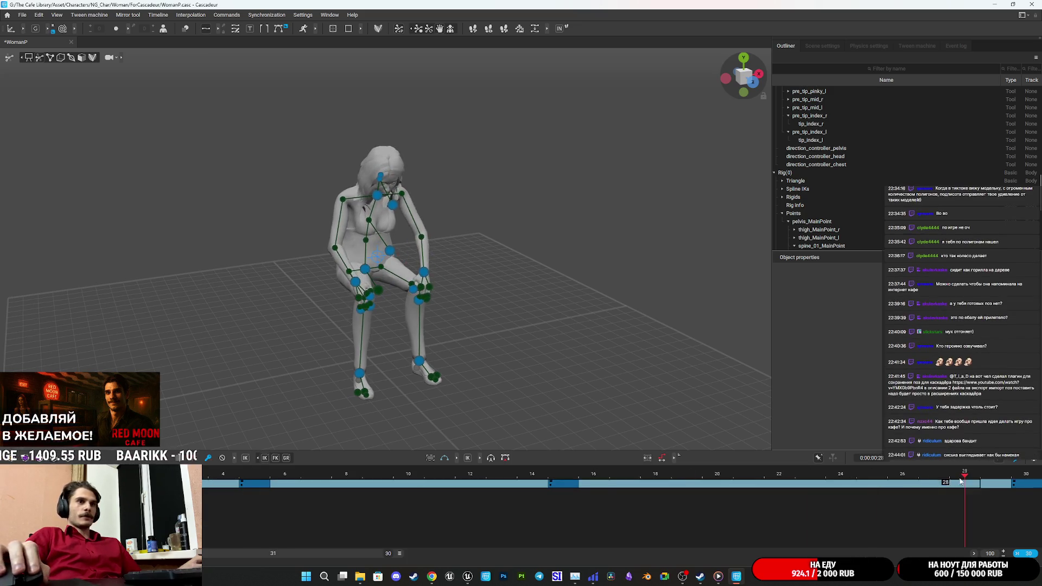
click(1021, 485)
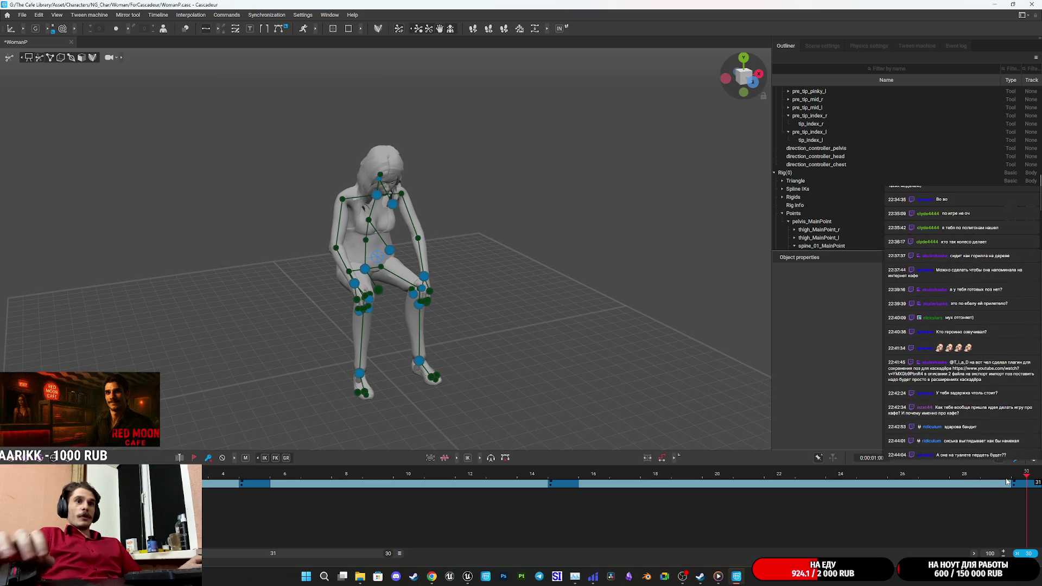
Export Animations via File > Export > Export Fbx/Dae, then go up to NG_Char
click(22, 15)
mouse_move(106, 108)
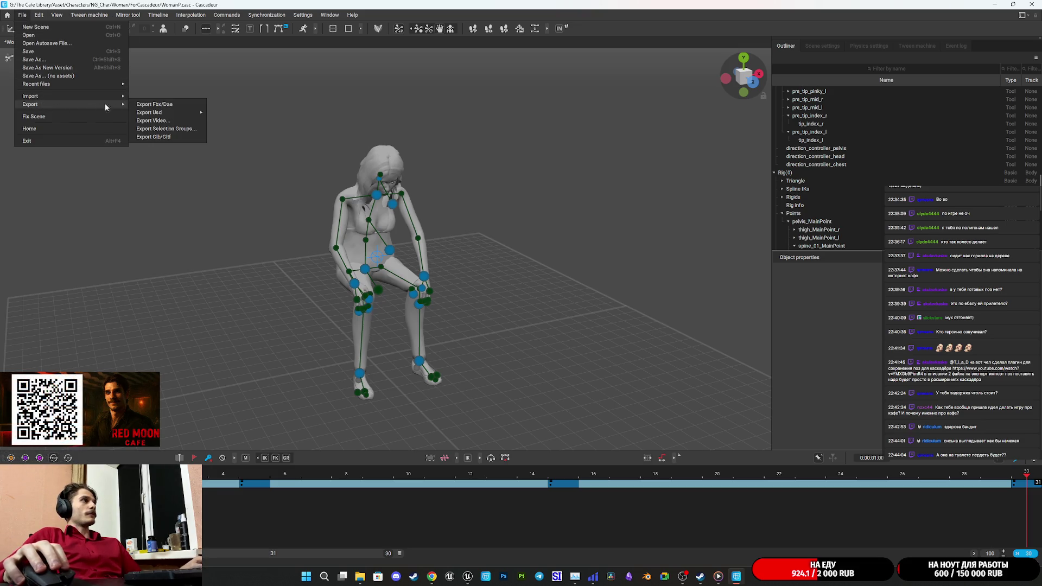
click(181, 105)
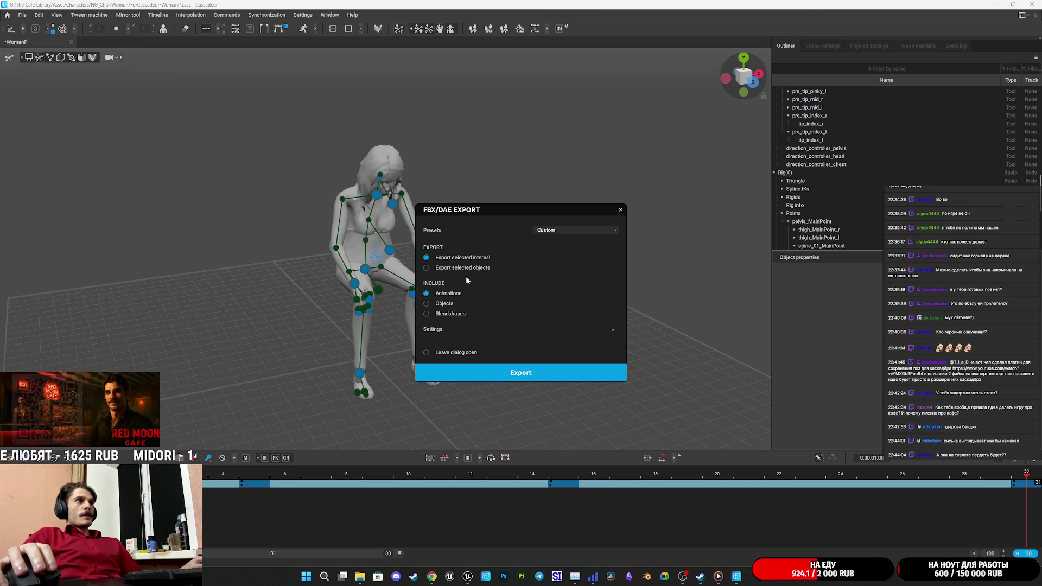
click(517, 373)
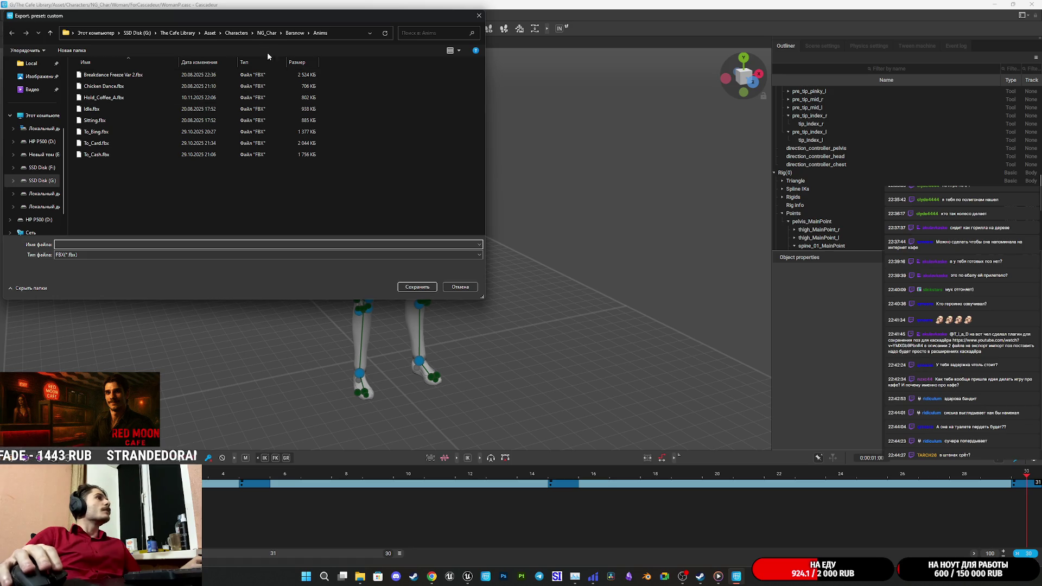
click(264, 33)
Browse to the Woman > Anim folder and select Toilet_Sit.fbx as the export file
double_click(95, 120)
double_click(105, 75)
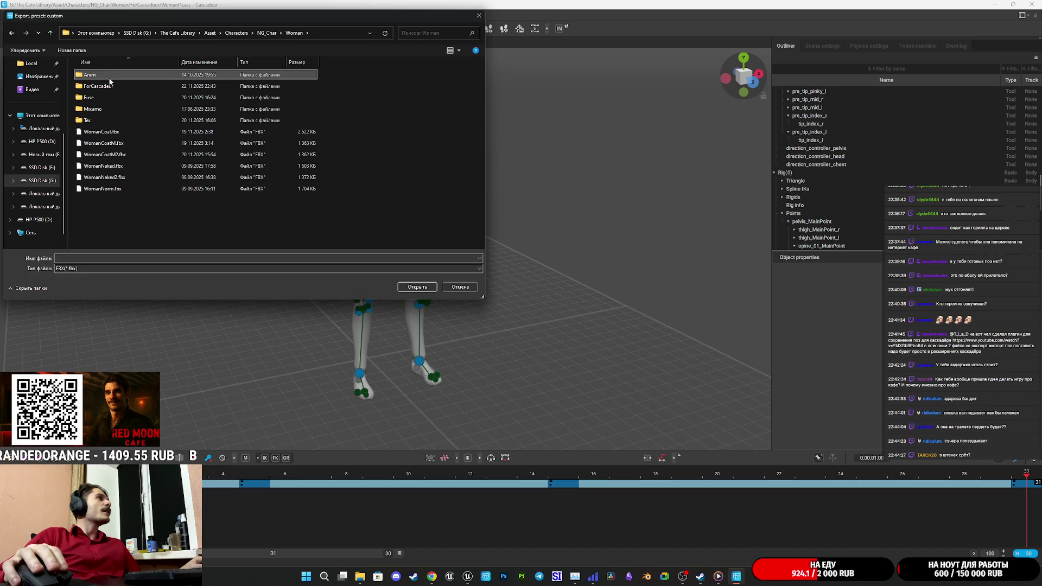
scroll(215, 135, down, 1)
scroll(132, 197, up, 1)
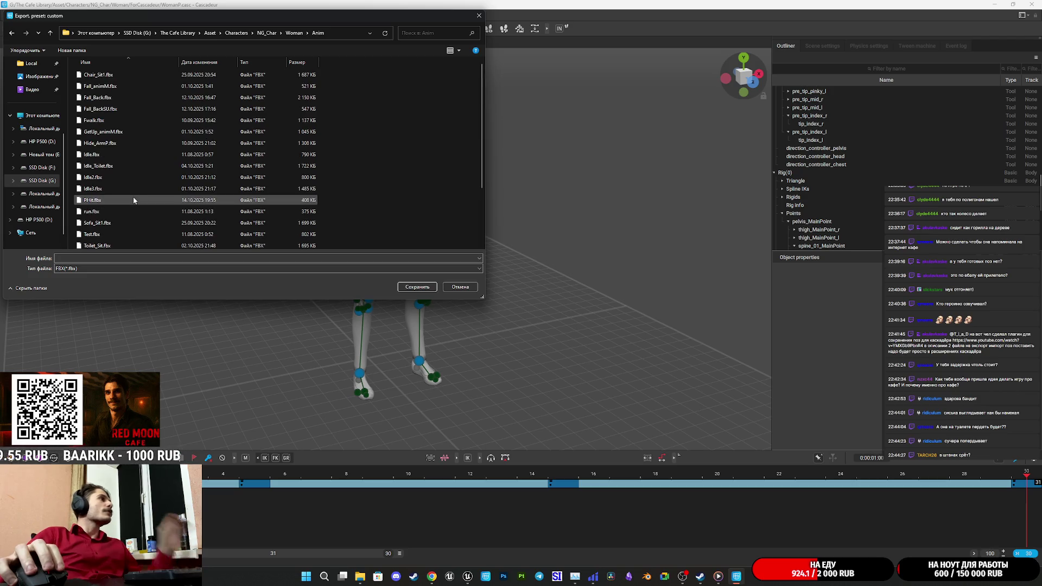
scroll(134, 201, down, 3)
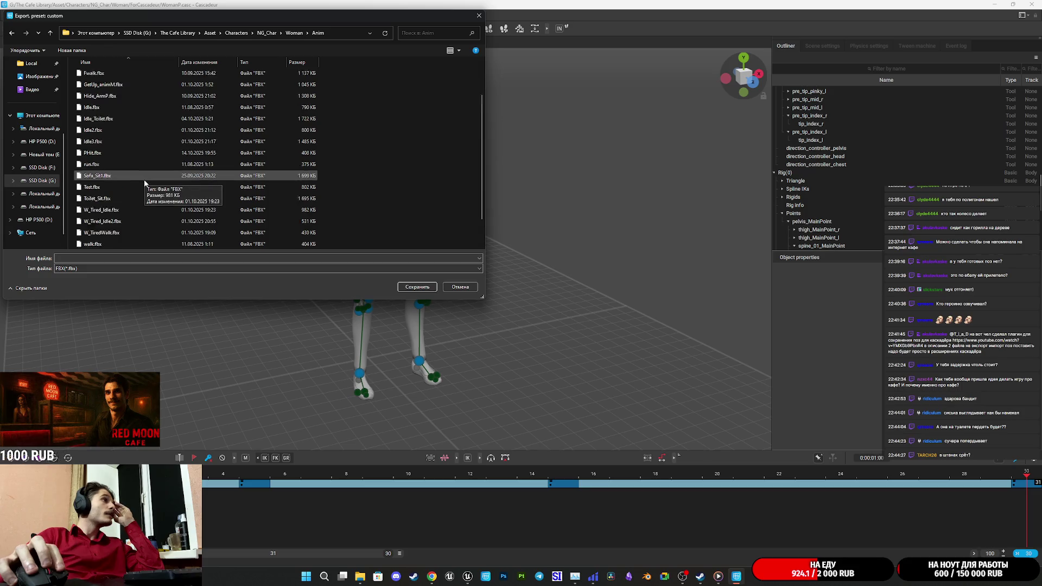
scroll(144, 183, up, 2)
scroll(145, 181, down, 1)
click(109, 187)
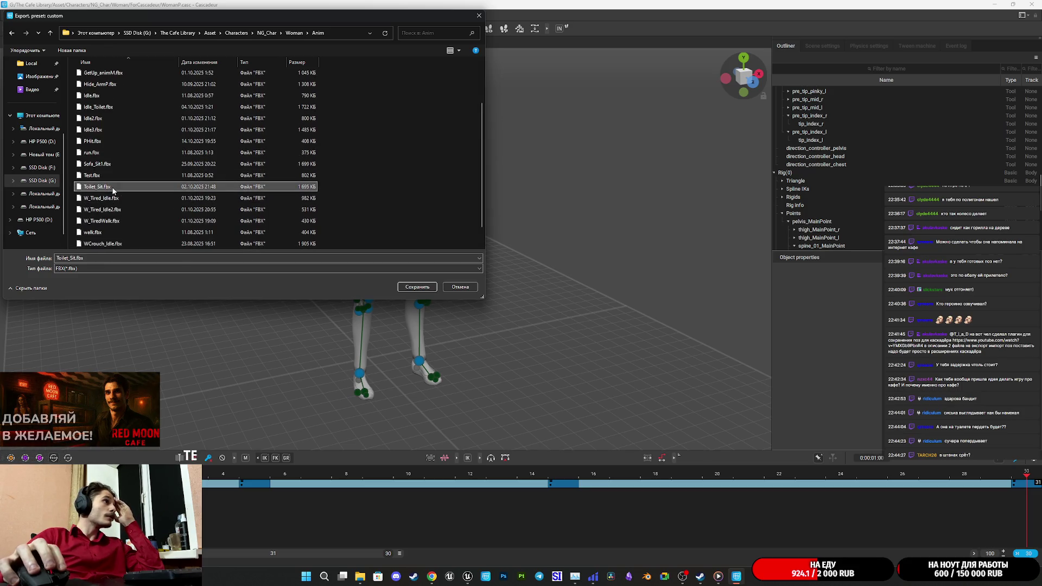
Correct the file name's last character to 'i', save the FBX export, and return to the browser
click(80, 258)
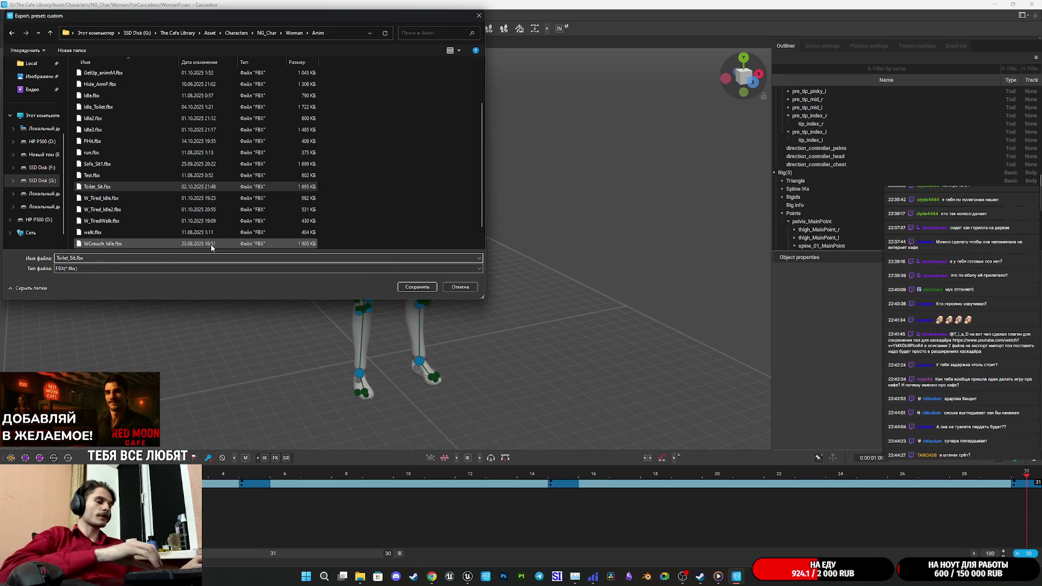
key(BackSpace)
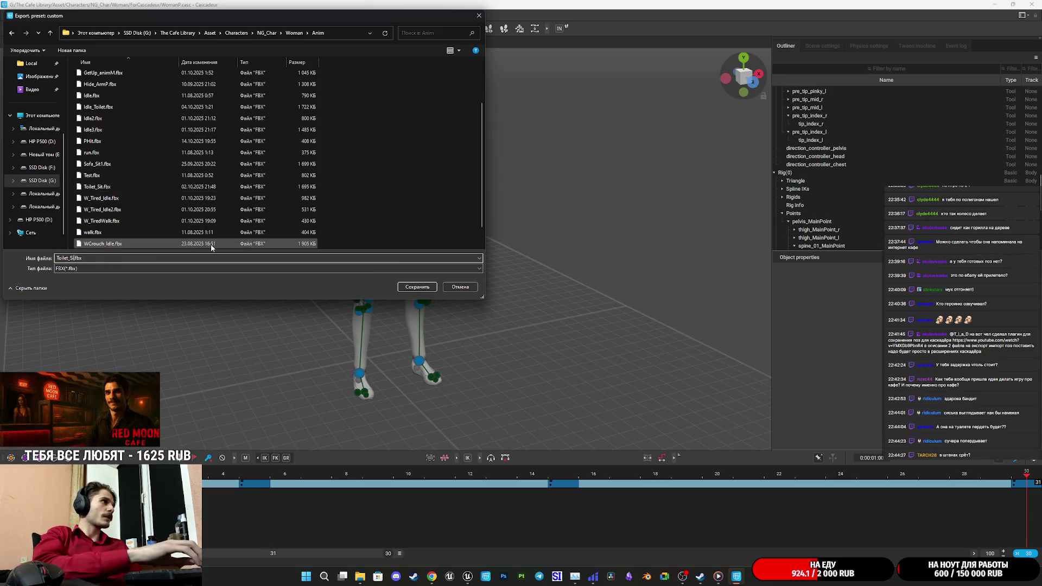
text(Hit)
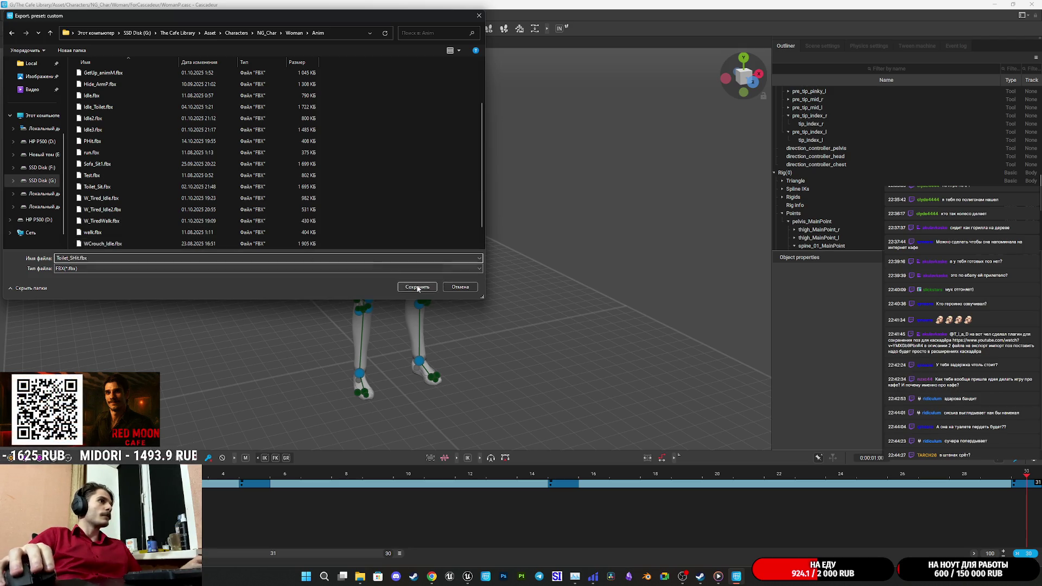
click(417, 287)
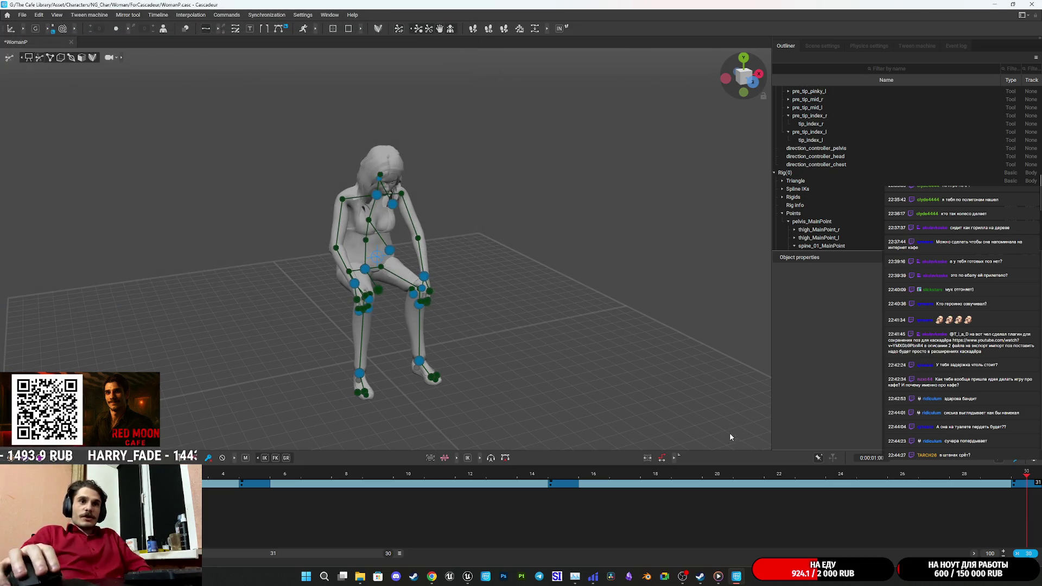
click(433, 576)
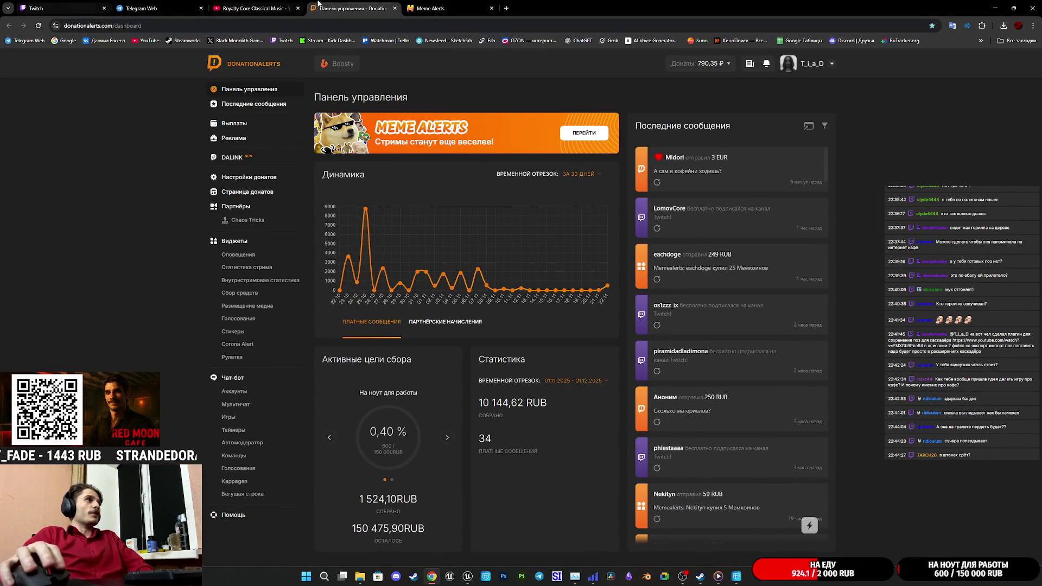
Switch to the Twitch stream manager, dismiss the account menu, and open the chat's YouTube link
click(74, 7)
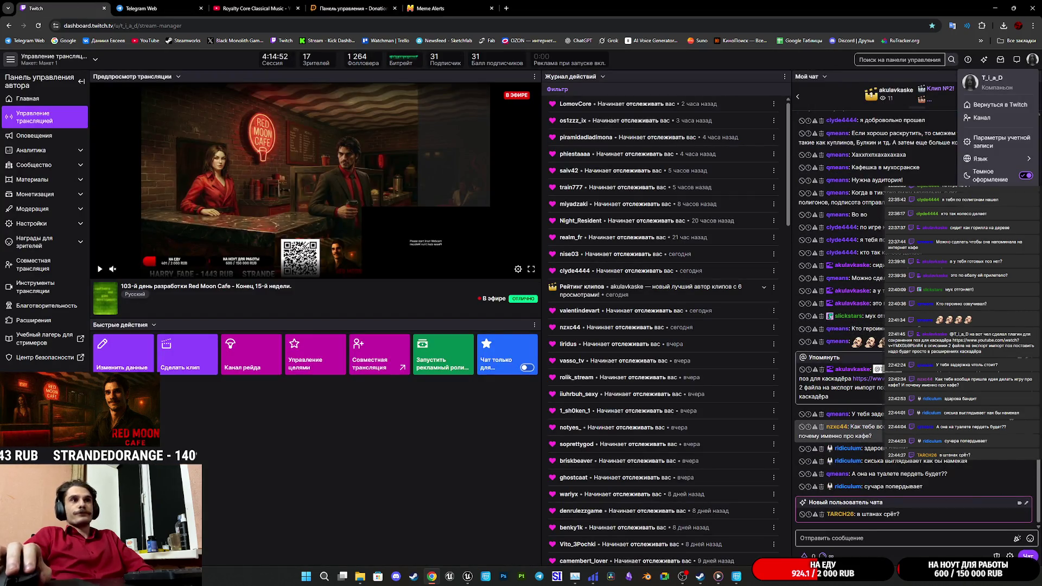
key(Escape)
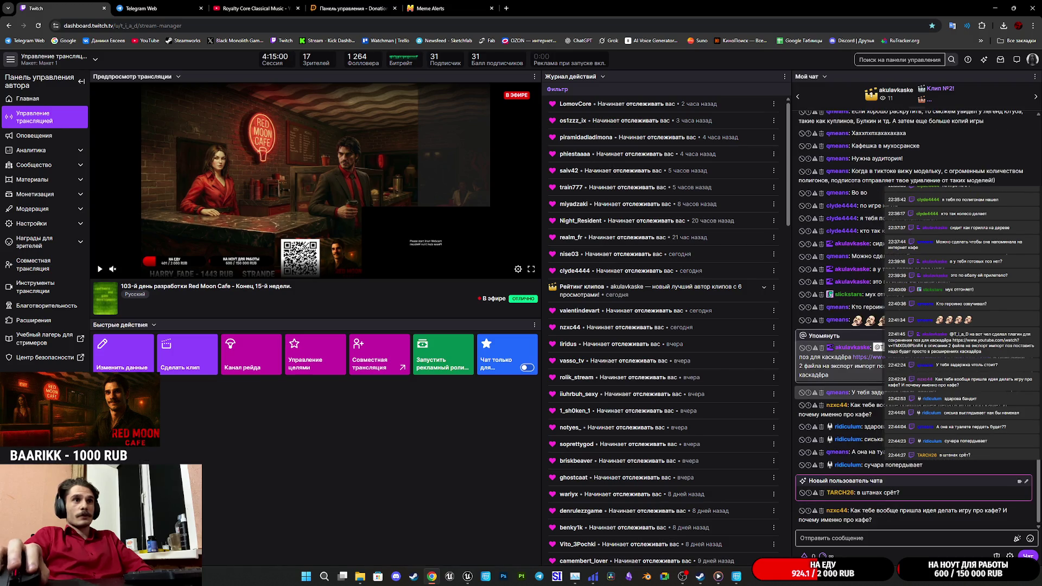
click(867, 357)
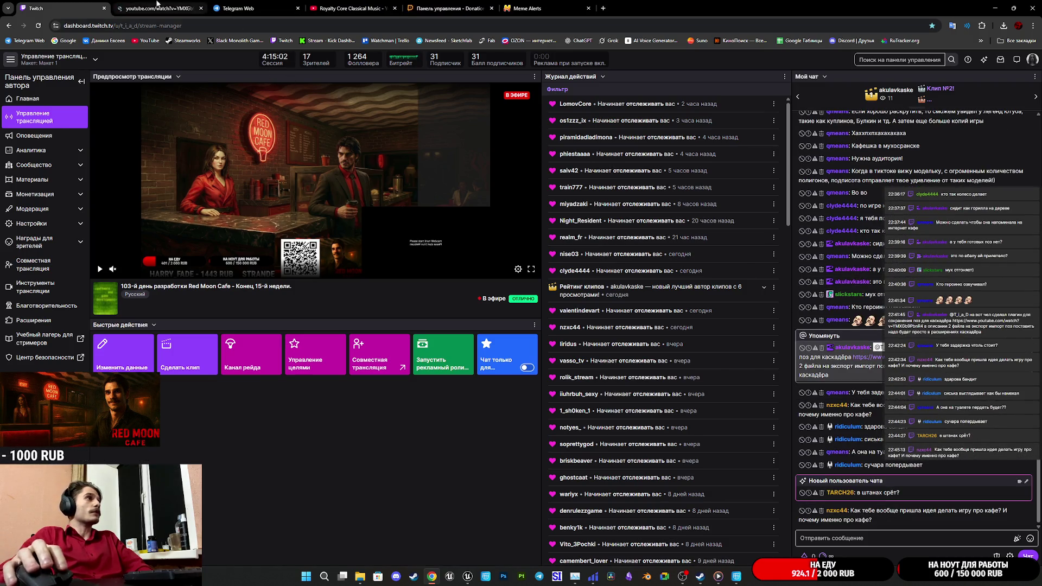
Switch to the YouTube tab and scrub the PoseLibrary tutorial forward to the pose-saving part
click(163, 5)
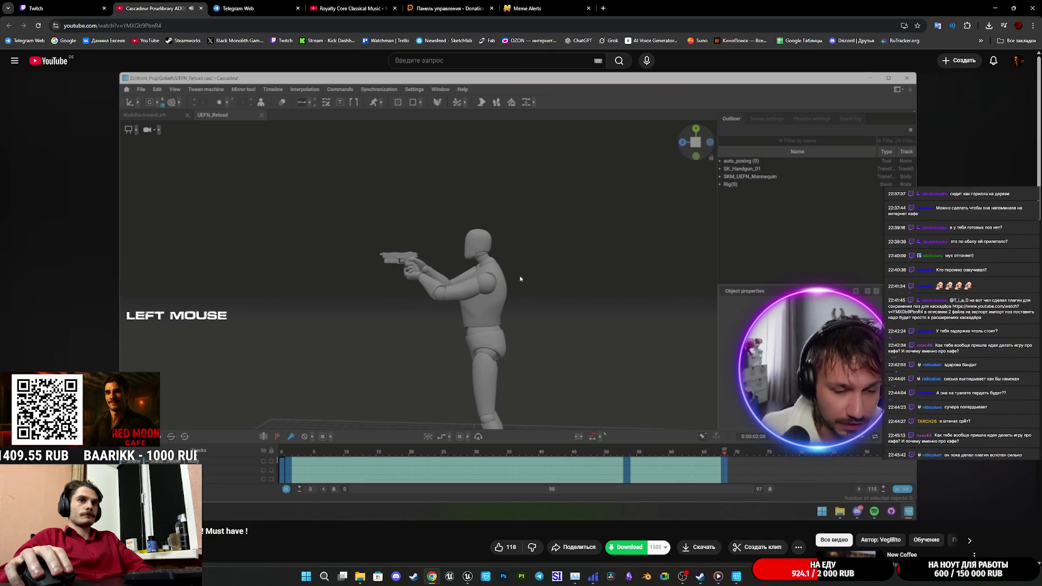
mouse_move(325, 481)
mouse_down()
mouse_move(187, 481)
mouse_move(209, 483)
mouse_up()
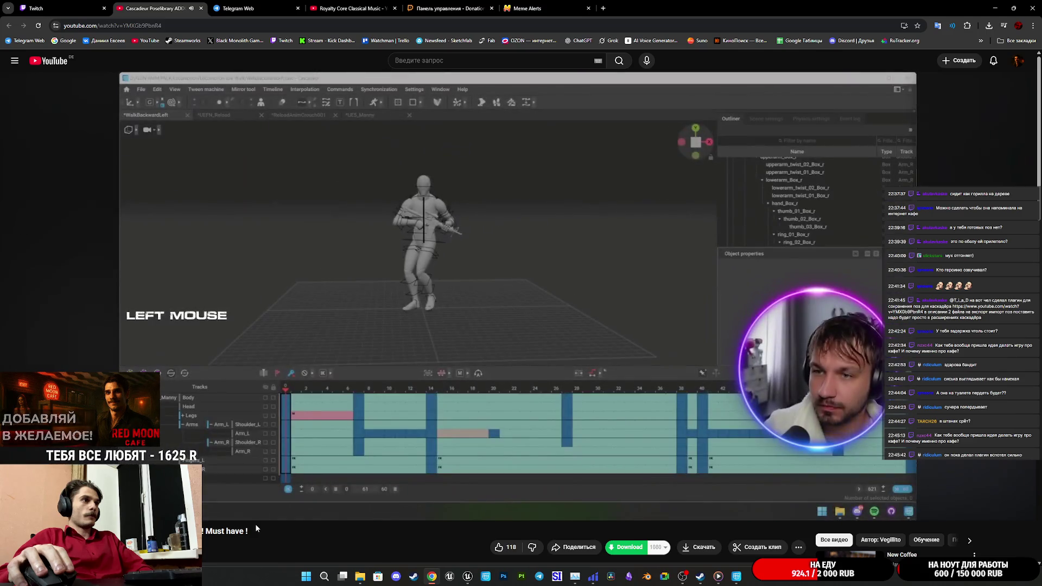
drag(272, 480, 313, 481)
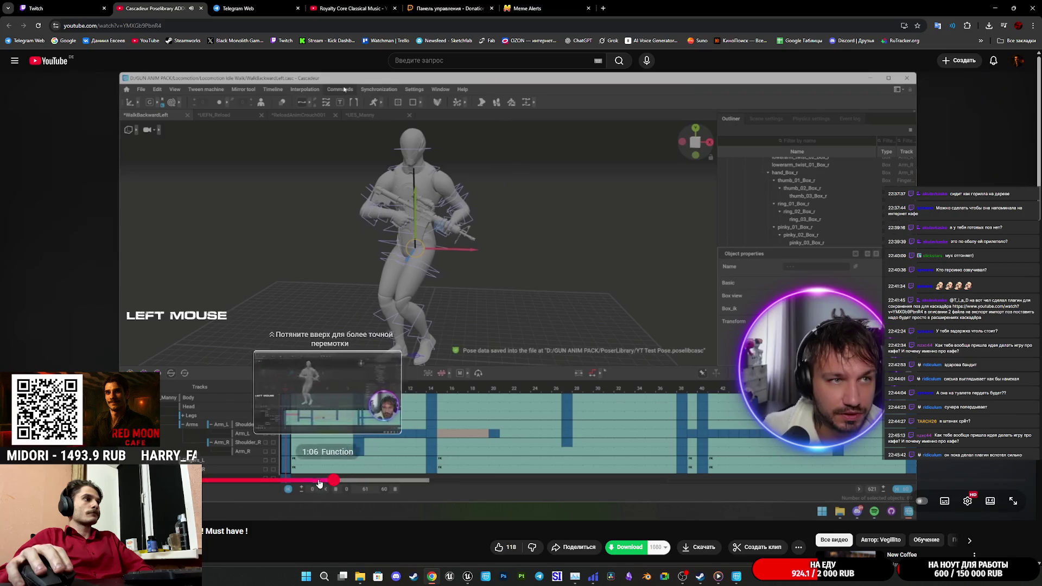
Rewind the tutorial to the Commands menu part and pause it
click(304, 481)
drag(304, 481, 231, 480)
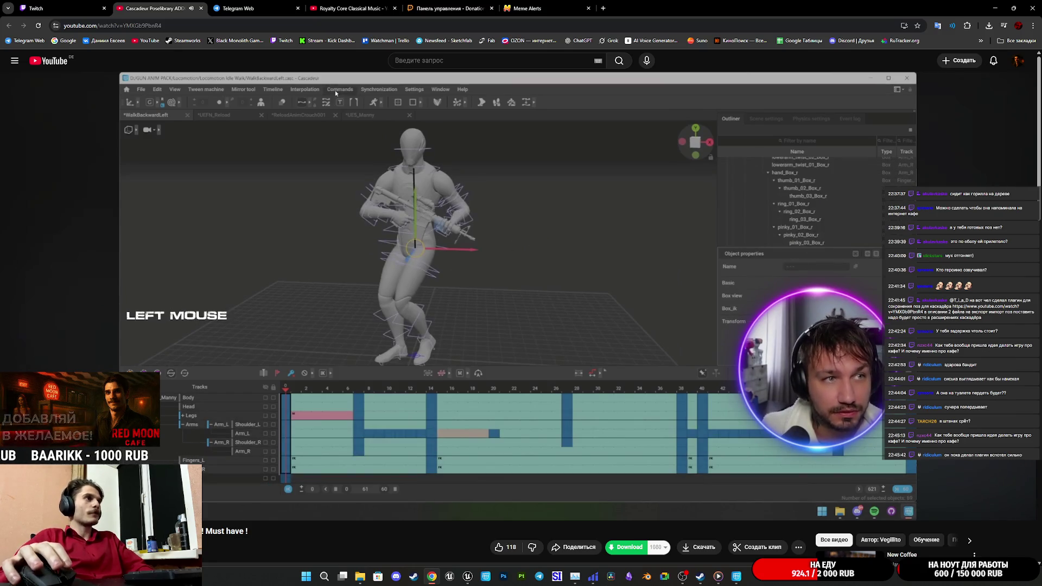
click(493, 392)
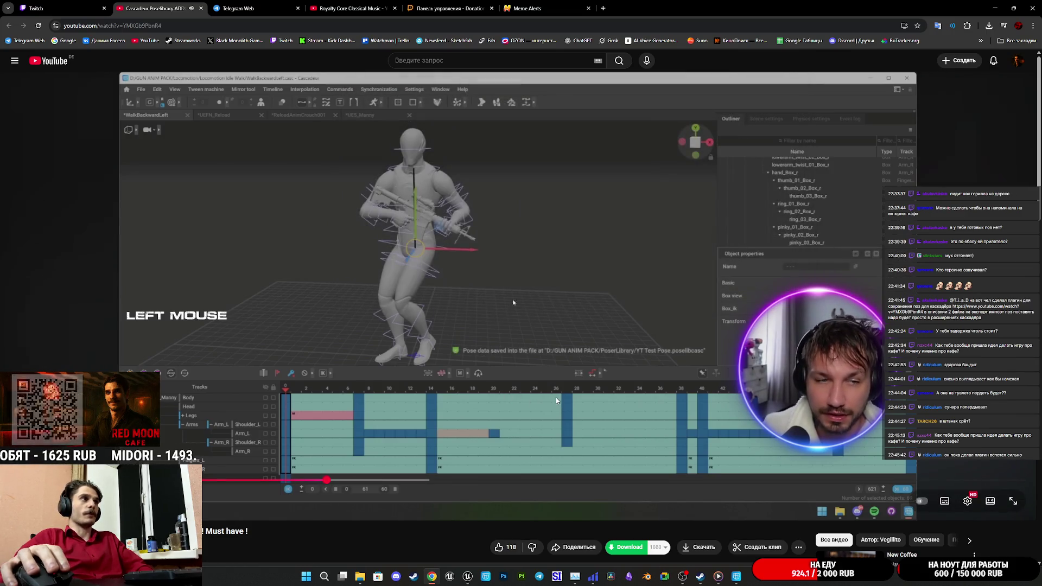
Toggle the tutorial's playback, then switch to the Telegram Web channel tab
scroll(556, 401, down, 1)
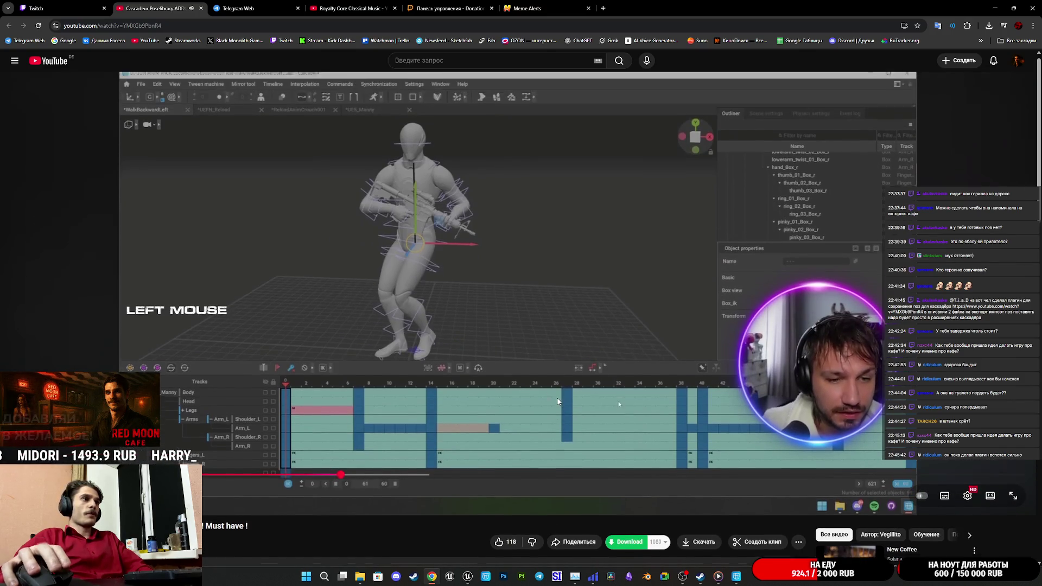
scroll(521, 386, up, 1)
click(488, 372)
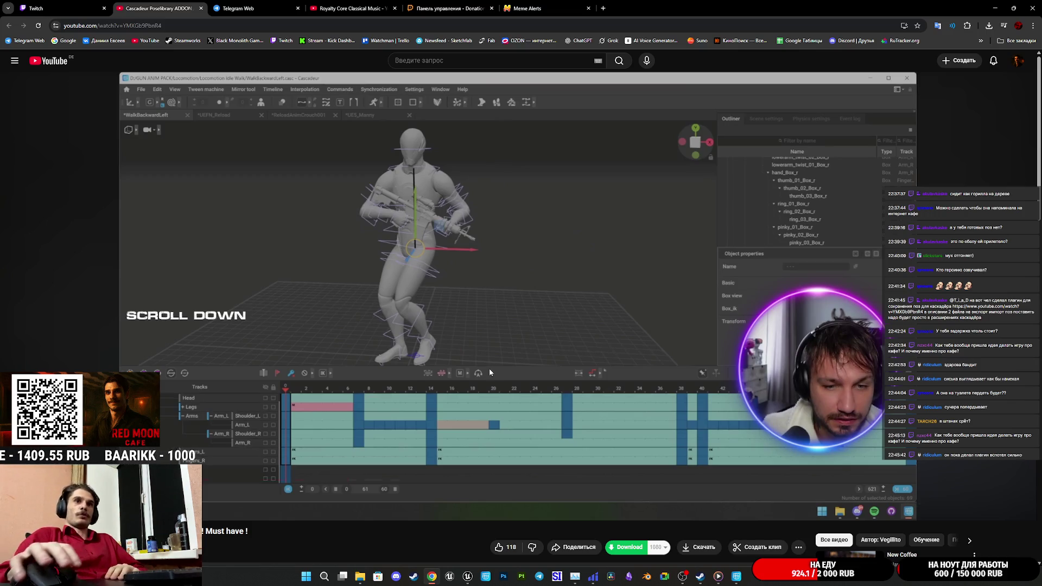
mouse_move(432, 576)
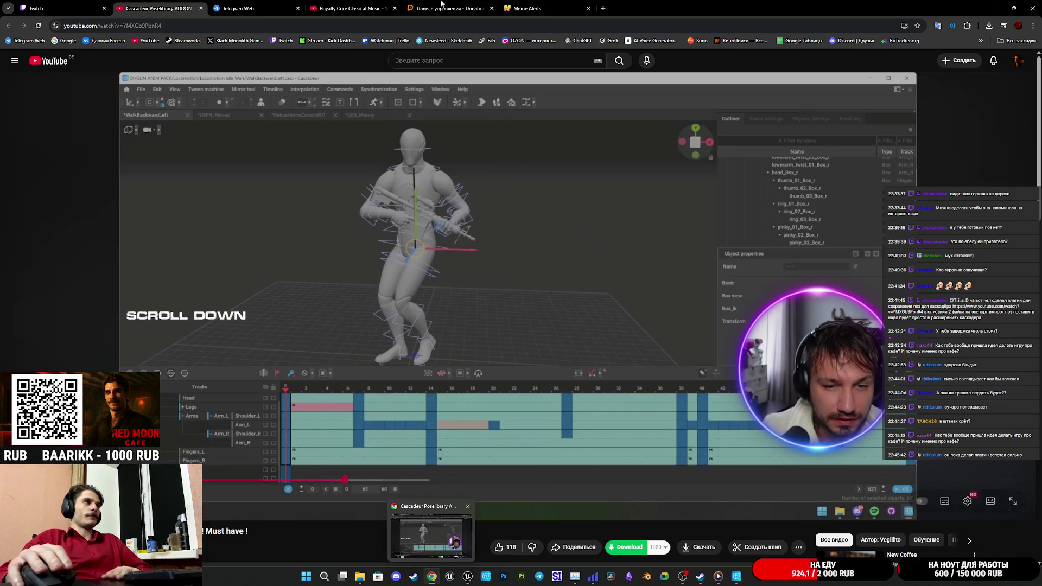
click(255, 8)
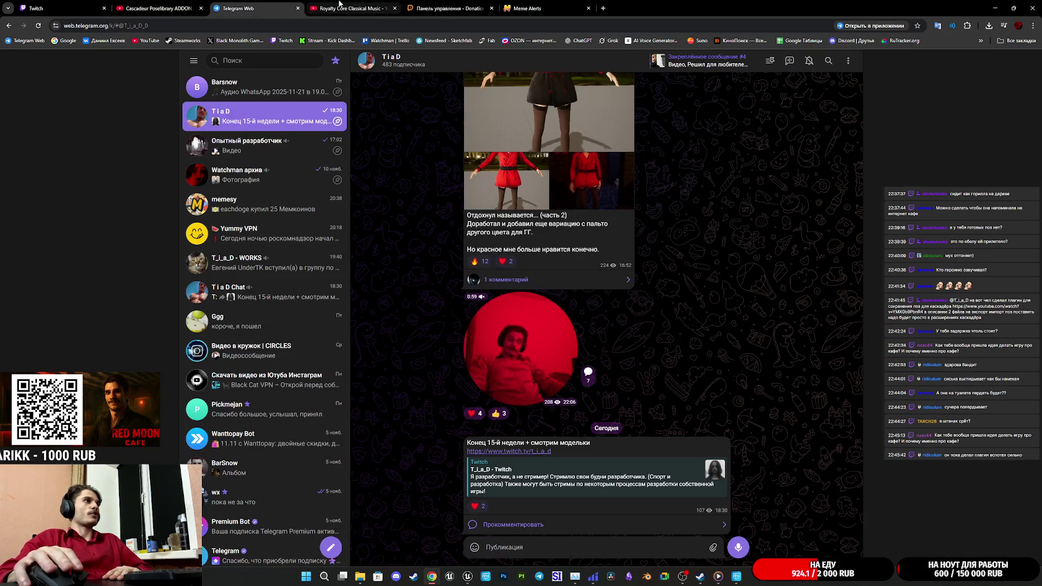
Return to the Twitch stream manager tab showing the live Red Moon Cafe stream
click(59, 8)
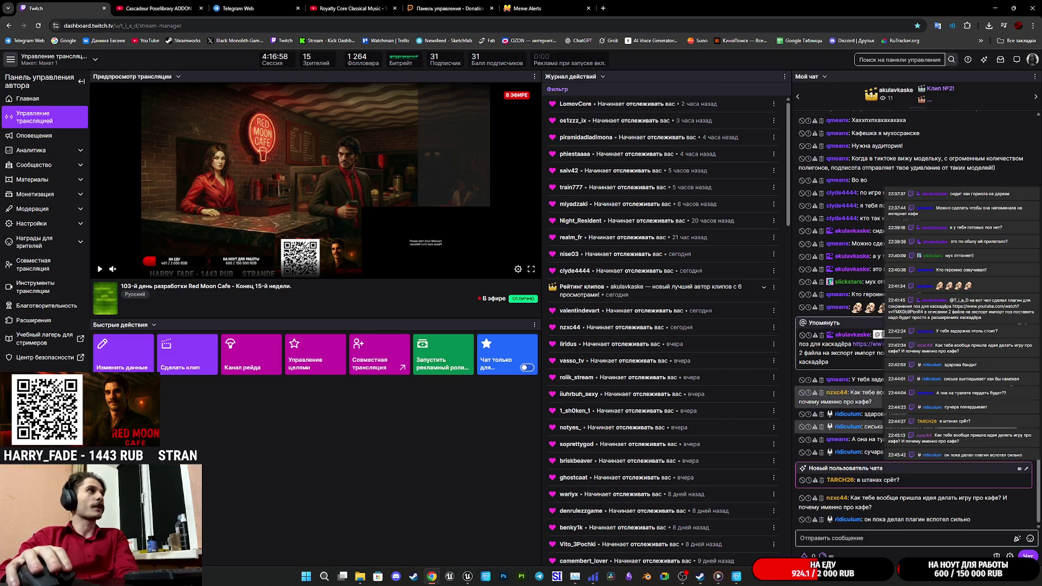
Open the Steam wishlist from the Магазин menu, scroll to its end, and open The Boba Teashop
click(418, 578)
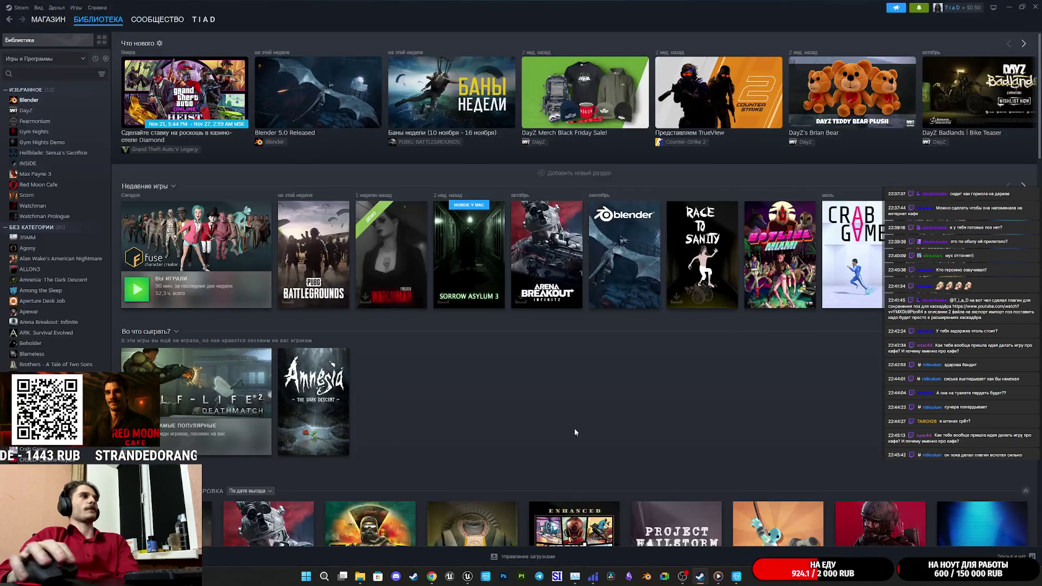
mouse_move(68, 19)
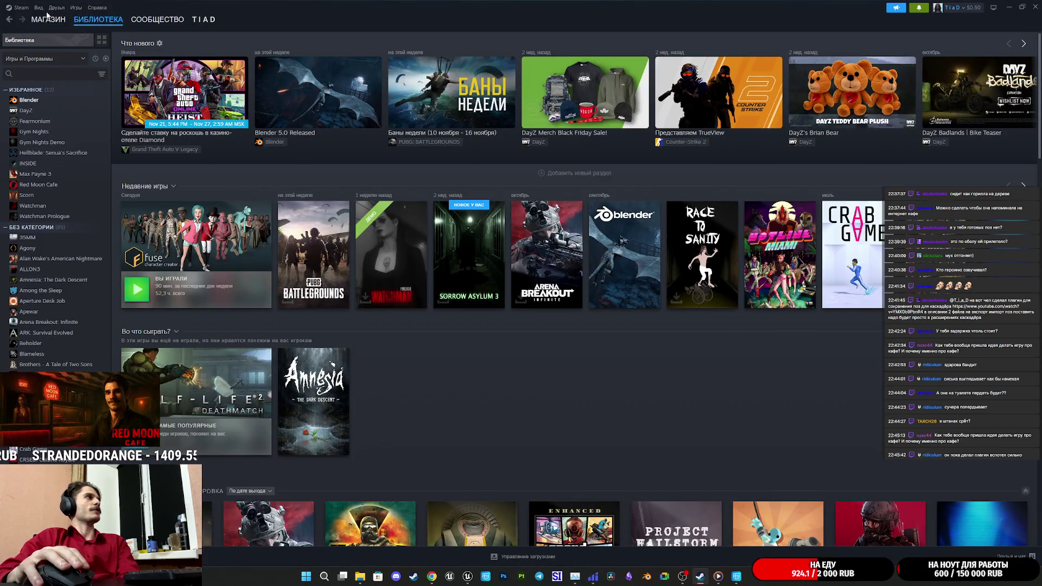
click(57, 61)
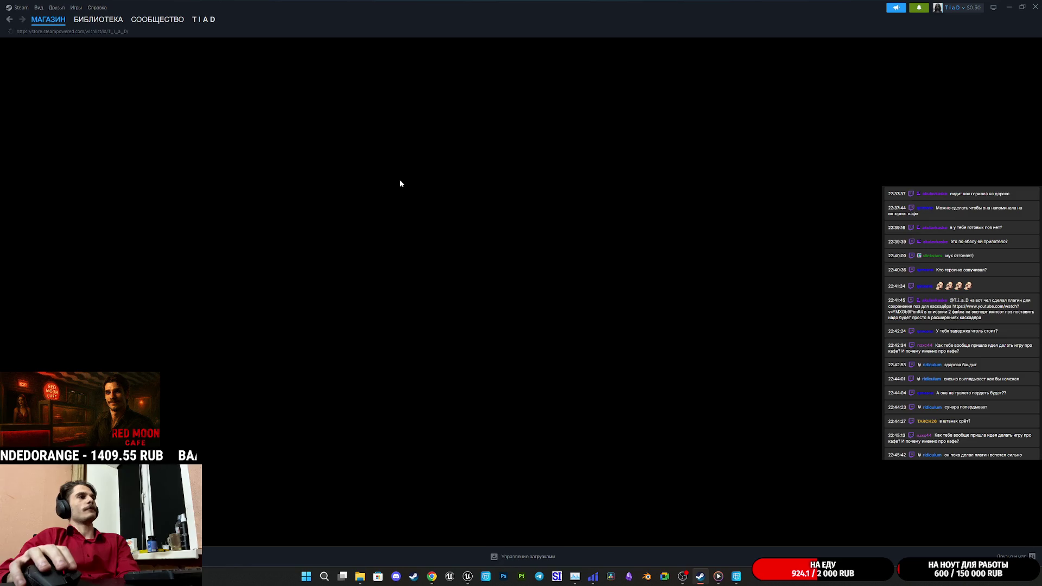
scroll(660, 239, down, 10)
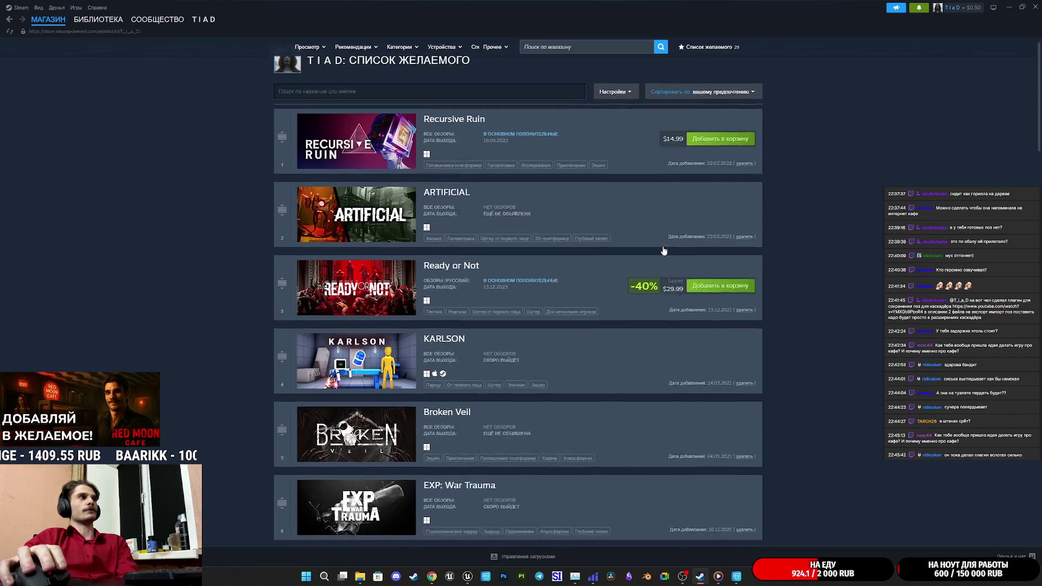
scroll(659, 244, down, 12)
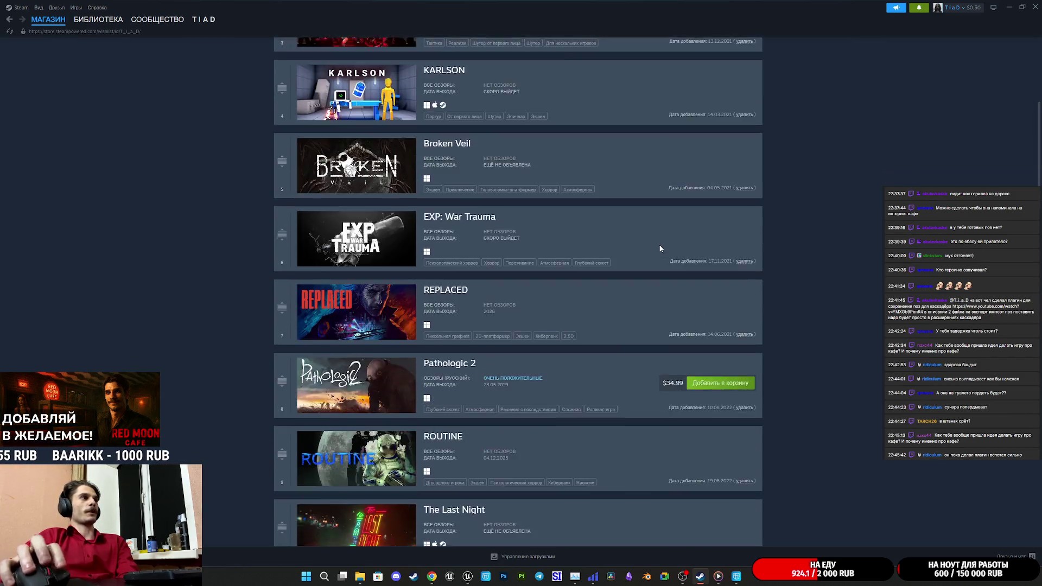
scroll(660, 245, down, 10)
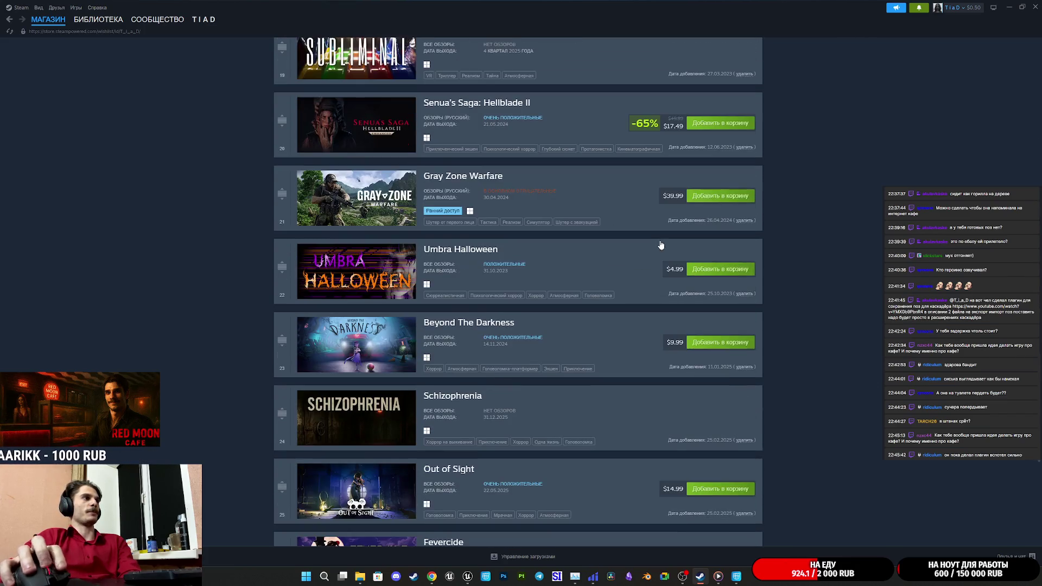
scroll(660, 243, down, 3)
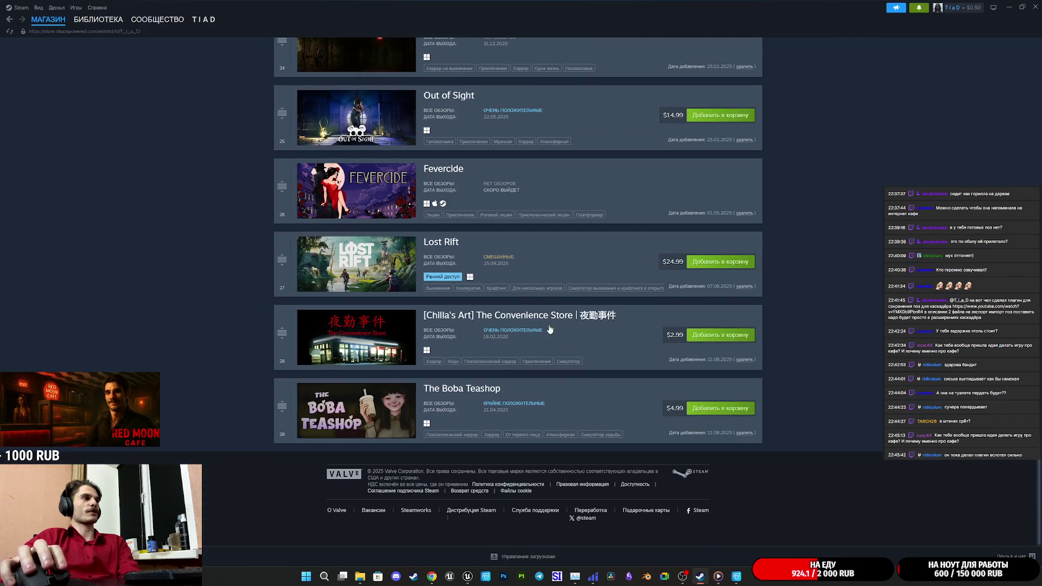
click(363, 412)
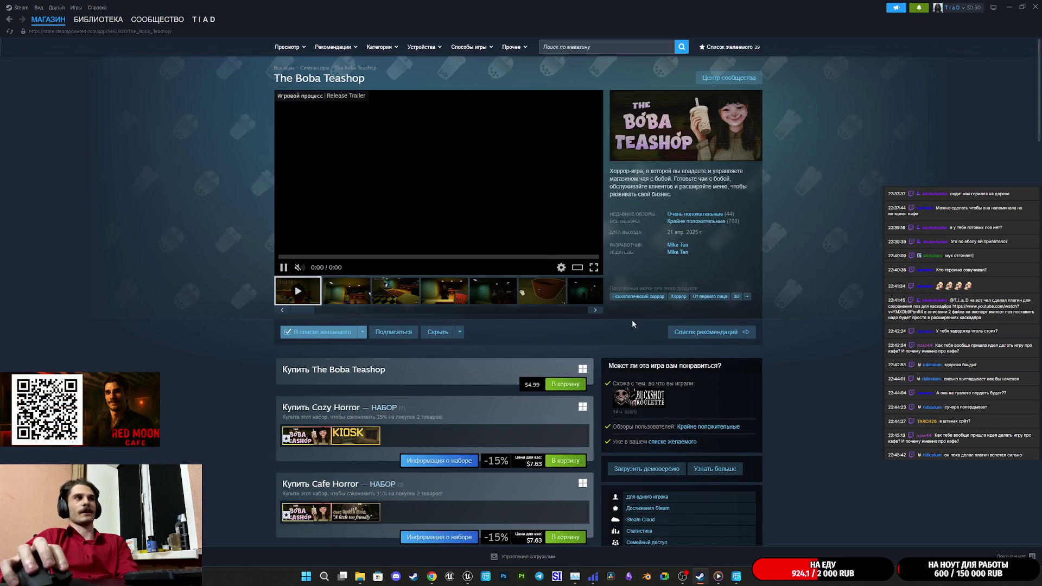